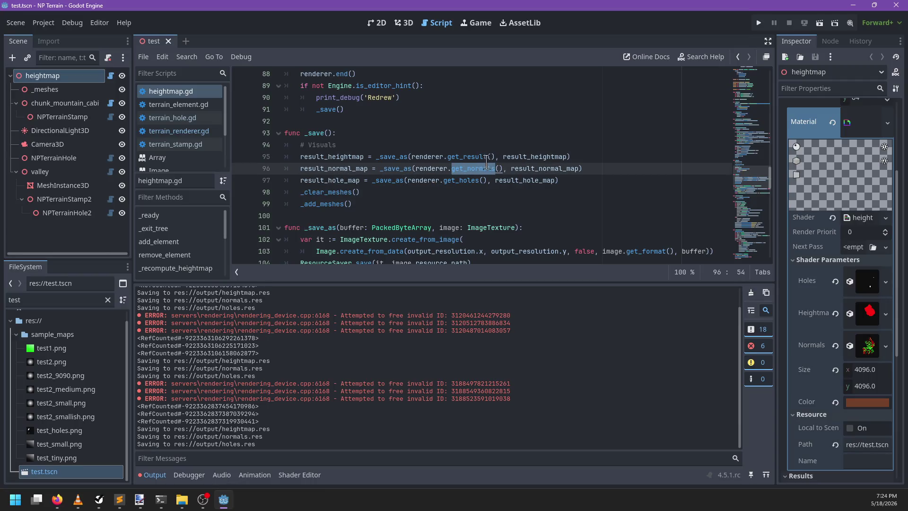
- Filter the FileSystem for 'normal' and select normals.res, cancelling the first delete attempt
{"action": "left_click", "coordinate": [557, 173], "text": "ctrl"}
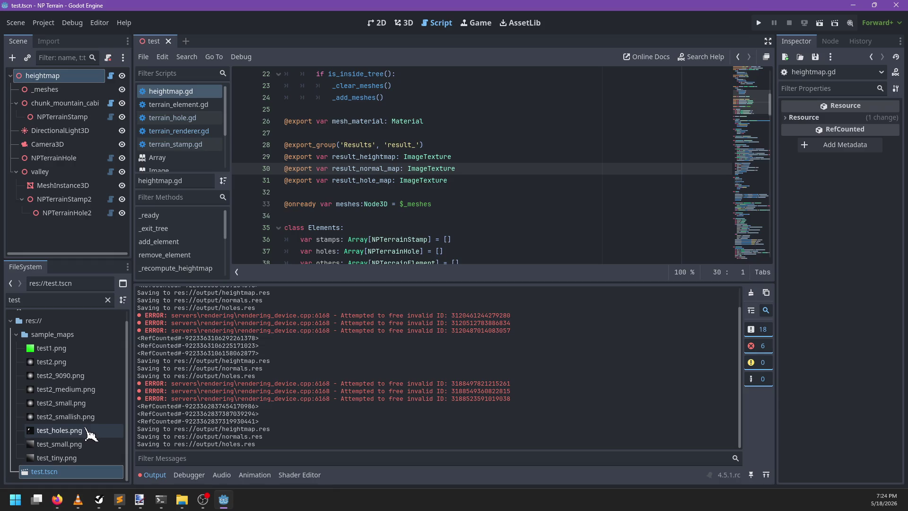
{"action": "double_click", "coordinate": [74, 294]}
{"action": "type", "text": "resul"}
{"action": "double_click", "coordinate": [74, 295]}
{"action": "type", "text": "normal"}
{"action": "left_click", "coordinate": [75, 360]}
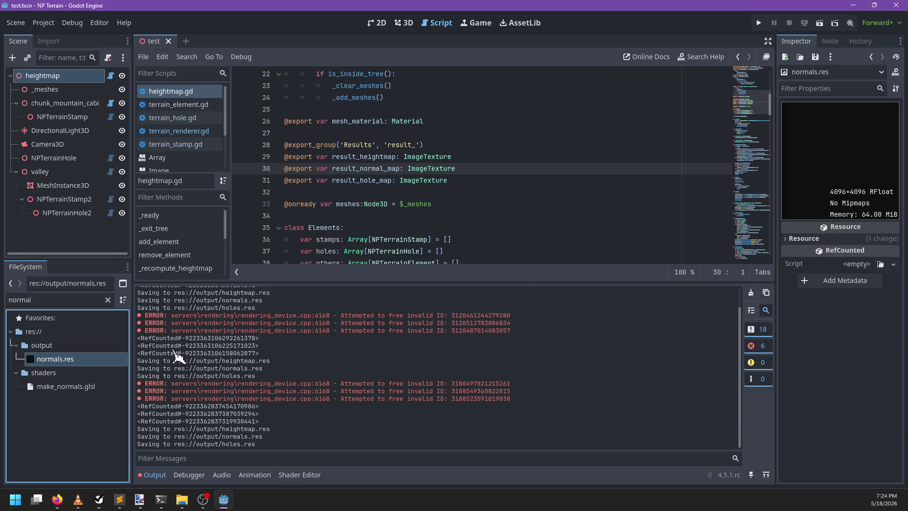
{"action": "mouse_move", "coordinate": [75, 364]}
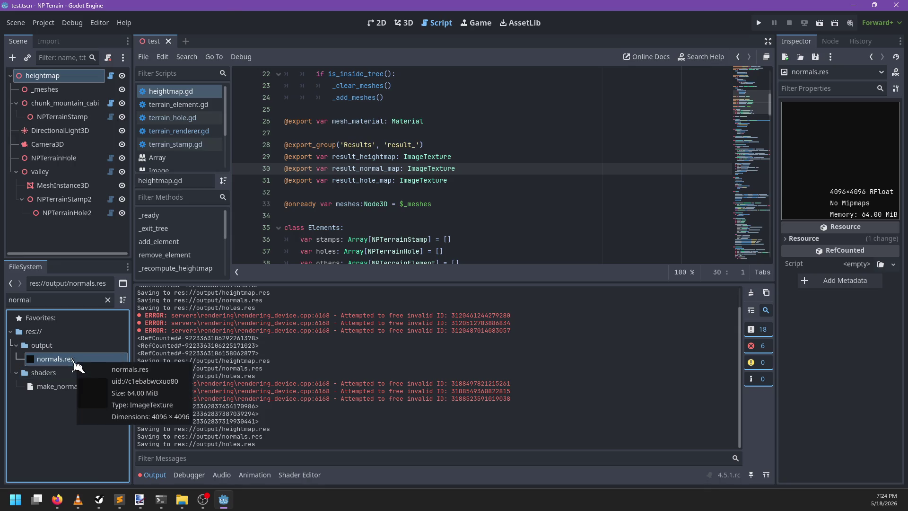
{"action": "key", "text": "Delete"}
{"action": "key", "text": "Escape"}
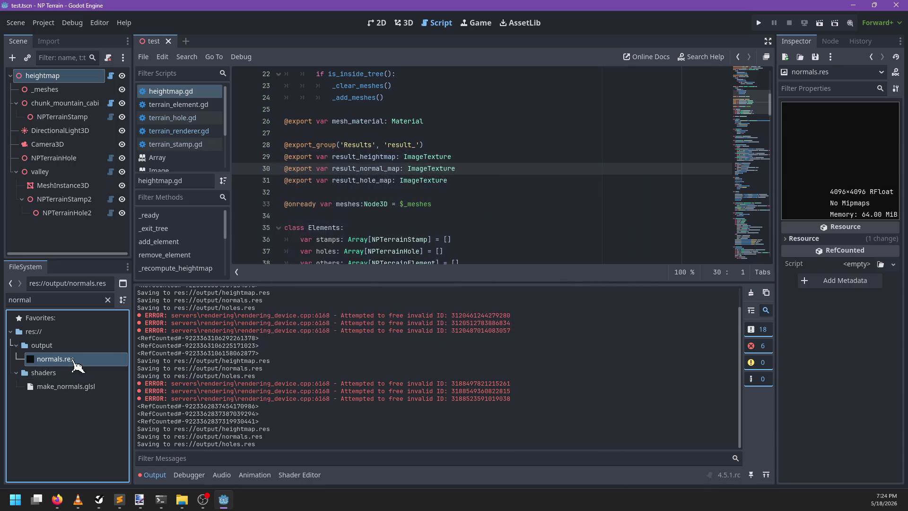
- Clear the filter and delete normals.res from the output folder, confirming the removal
{"action": "key", "text": "ctrl+f"}
{"action": "key", "text": "BackSpace"}
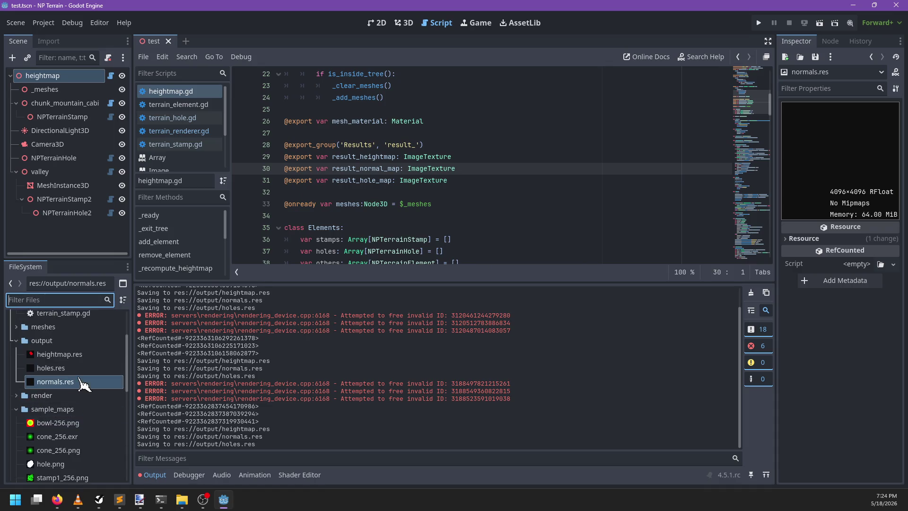
{"action": "mouse_move", "coordinate": [79, 383]}
{"action": "left_click", "coordinate": [66, 382]}
{"action": "key", "text": "Delete"}
{"action": "key", "text": "Return"}
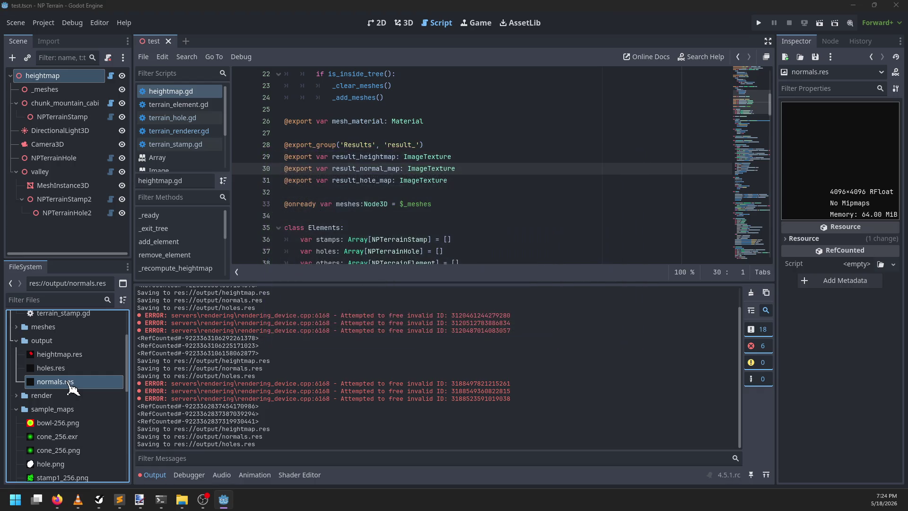
{"action": "right_click", "coordinate": [47, 342]}
- Create a new Image resource in the output folder and save it as 'normals.res'
{"action": "mouse_move", "coordinate": [137, 288]}
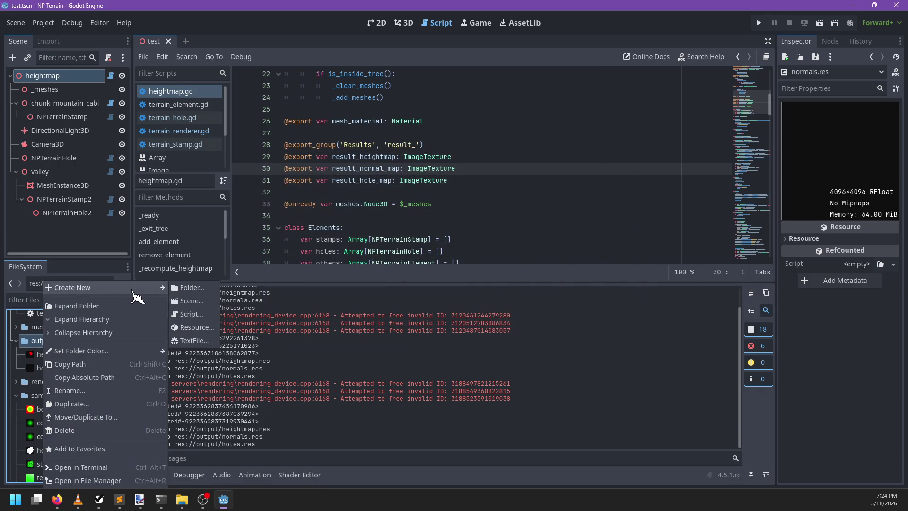
{"action": "left_click", "coordinate": [194, 327]}
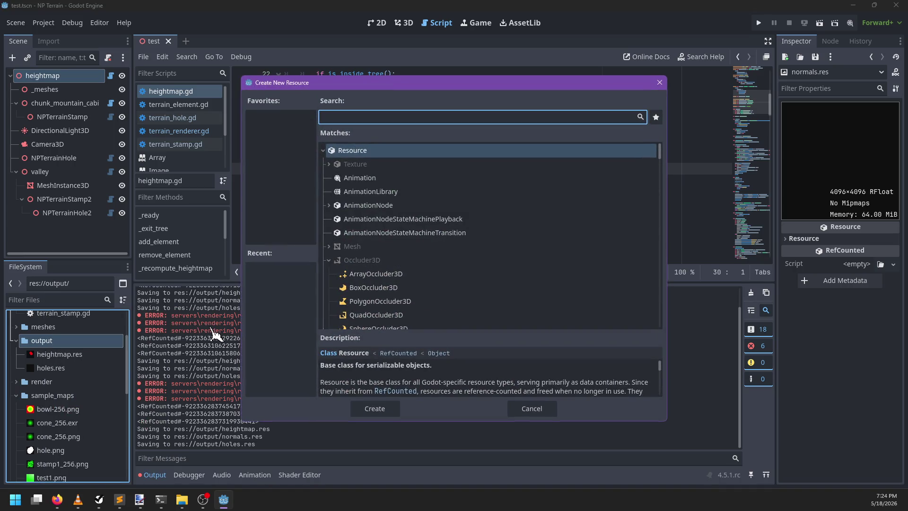
{"action": "type", "text": "image"}
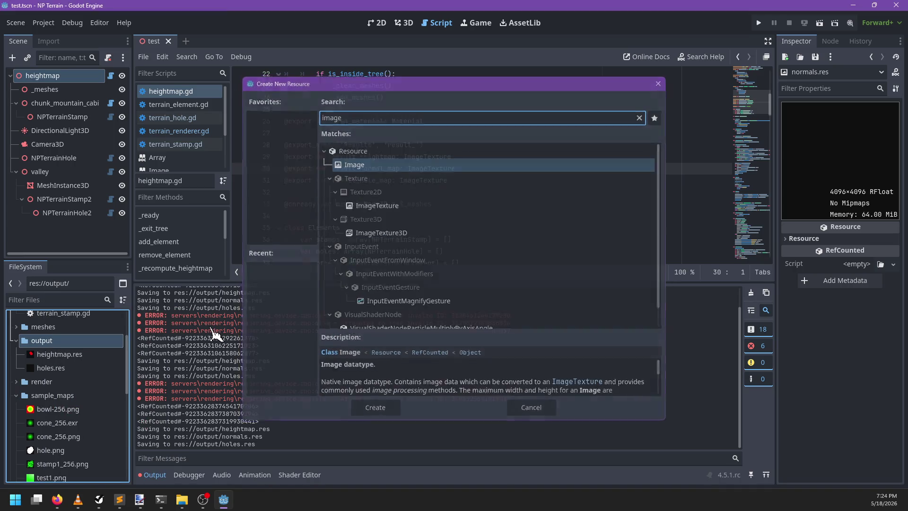
{"action": "key", "text": "Return"}
{"action": "type", "text": "normals.res"}
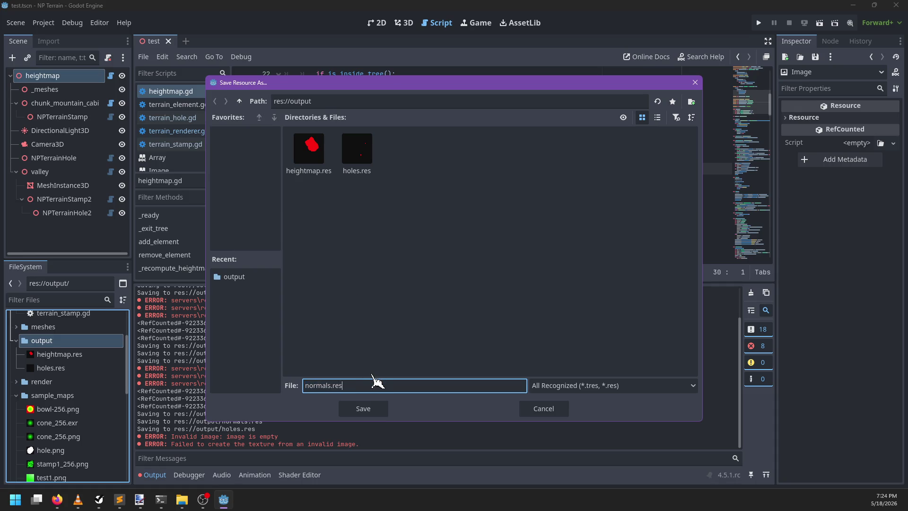
{"action": "key", "text": "Return"}
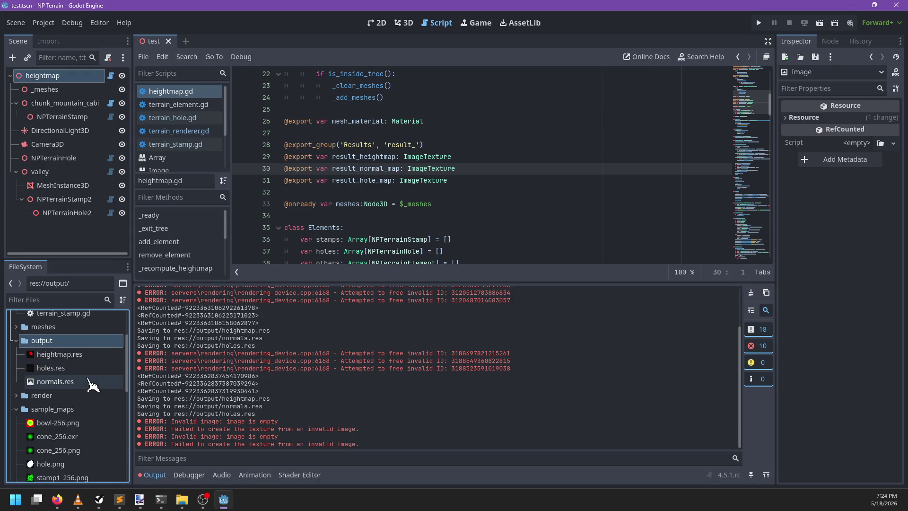
- Search heightmap.gd for _save_as to reach its call on line 95
{"action": "left_click", "coordinate": [110, 75]}
{"action": "left_click", "coordinate": [439, 168]}
{"action": "key", "text": "ctrl+f"}
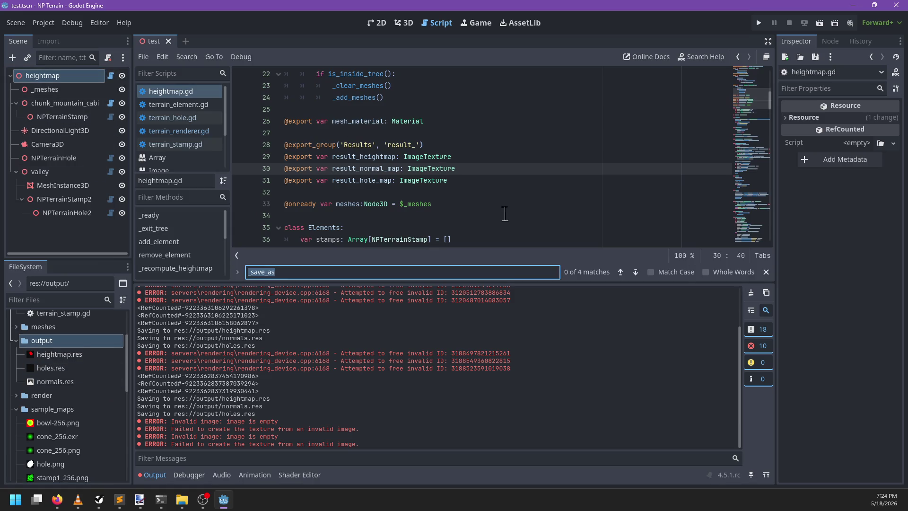
{"action": "key", "text": "Escape"}
{"action": "left_click", "coordinate": [355, 169]}
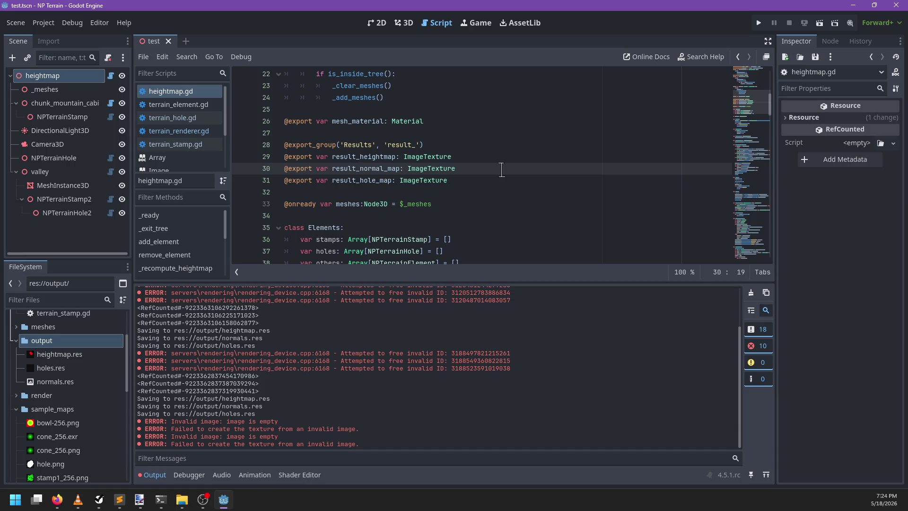
{"action": "key", "text": "ctrl+f"}
{"action": "type", "text": "_save_as"}
{"action": "key", "text": "Escape"}
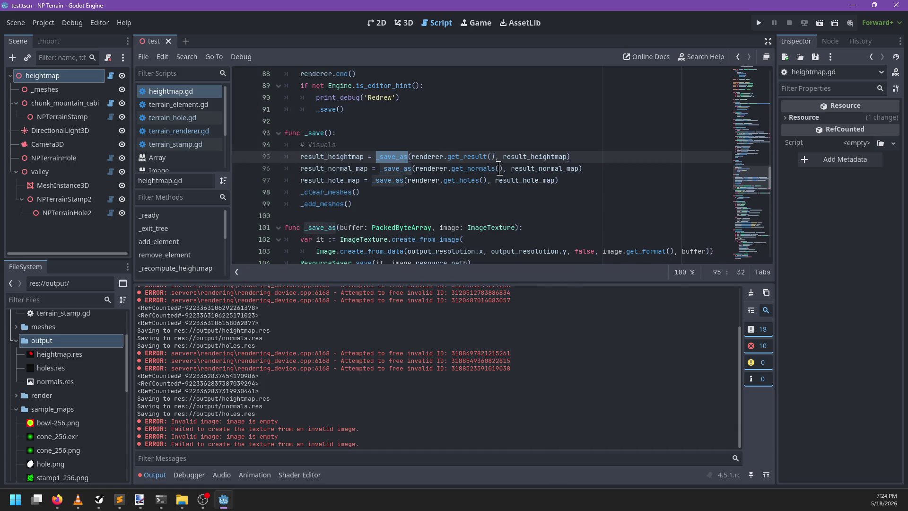
- Add a 'format: int' parameter to _save_as and use format in create_from_data
{"action": "left_click", "coordinate": [515, 228]}
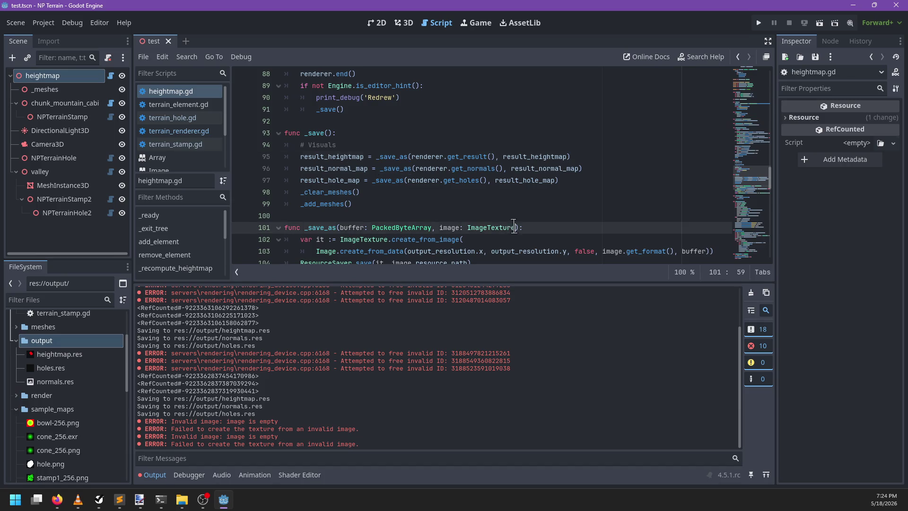
{"action": "type", "text": ", format: int"}
{"action": "scroll", "coordinate": [569, 149], "scroll_direction": "down", "scroll_amount": 1}
{"action": "double_click", "coordinate": [538, 192]}
{"action": "scroll", "coordinate": [594, 206], "scroll_direction": "down", "scroll_amount": 1}
{"action": "left_click_drag", "start_coordinate": [675, 181], "coordinate": [600, 181]}
{"action": "type", "text": "format"}
{"action": "scroll", "coordinate": [575, 146], "scroll_direction": "up", "scroll_amount": 1}
{"action": "scroll", "coordinate": [574, 147], "scroll_direction": "up", "scroll_amount": 1}
- Pass Image.FORMAT_RF, FORMAT_RGH and FORMAT_R8 for heights, normals and holes, then save
{"action": "left_click", "coordinate": [569, 121]}
{"action": "type", "text": ", I"}
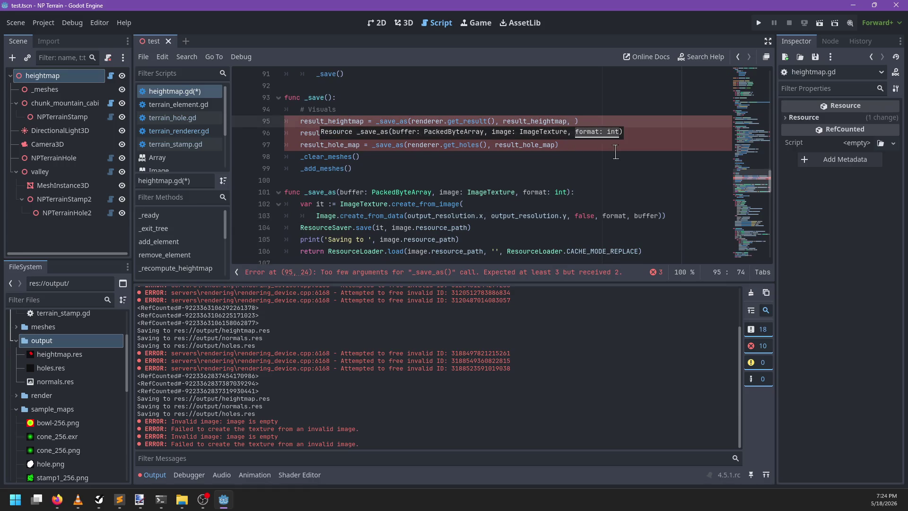
{"action": "type", "text": "mage.FORMAT_"}
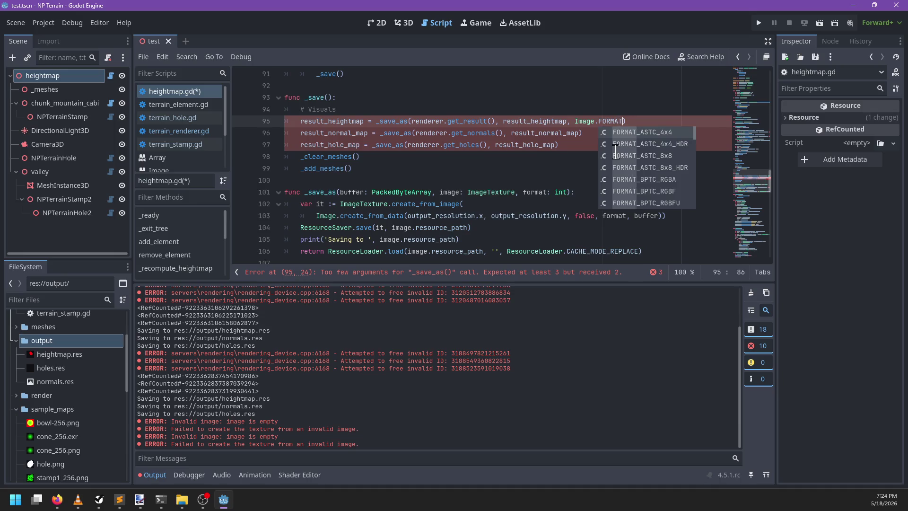
{"action": "type", "text": "RH"}
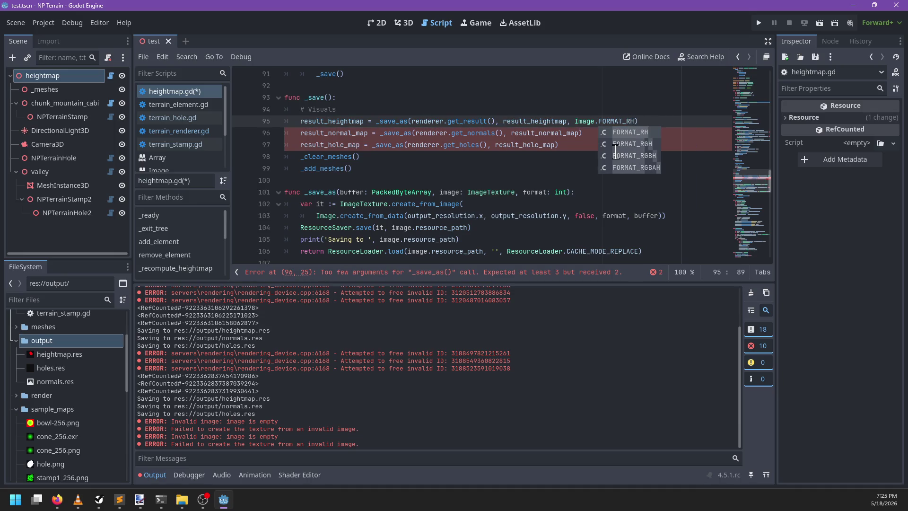
{"action": "key", "text": "BackSpace"}
{"action": "type", "text": "F"}
{"action": "key", "text": "Escape"}
{"action": "key", "text": "Down"}
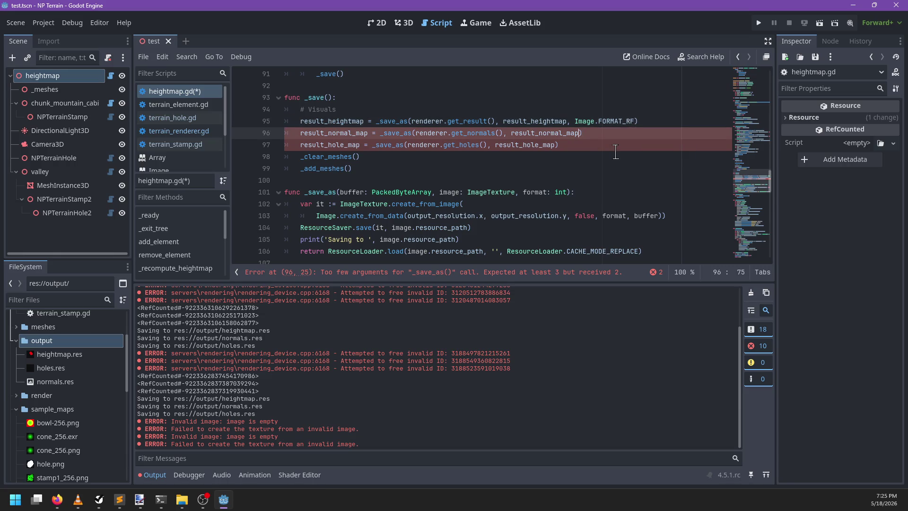
{"action": "type", "text": "Image.F"}
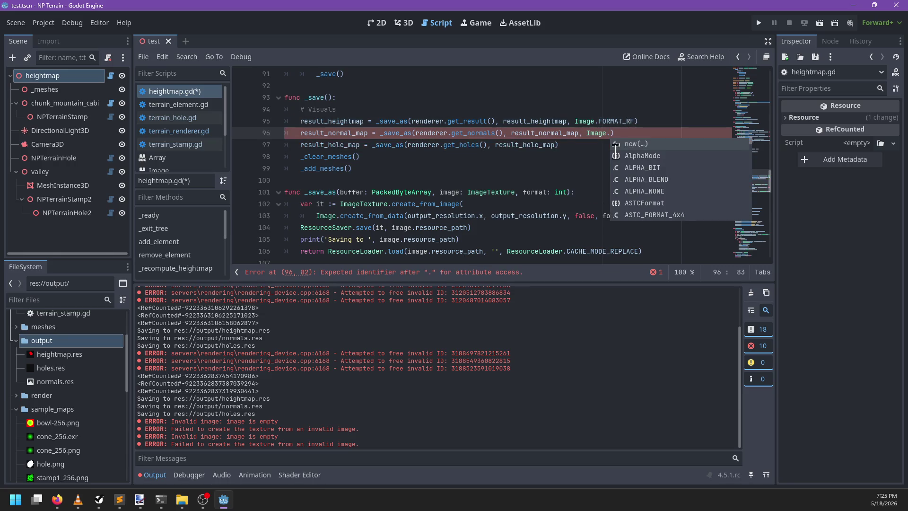
{"action": "type", "text": "ORMAT_R"}
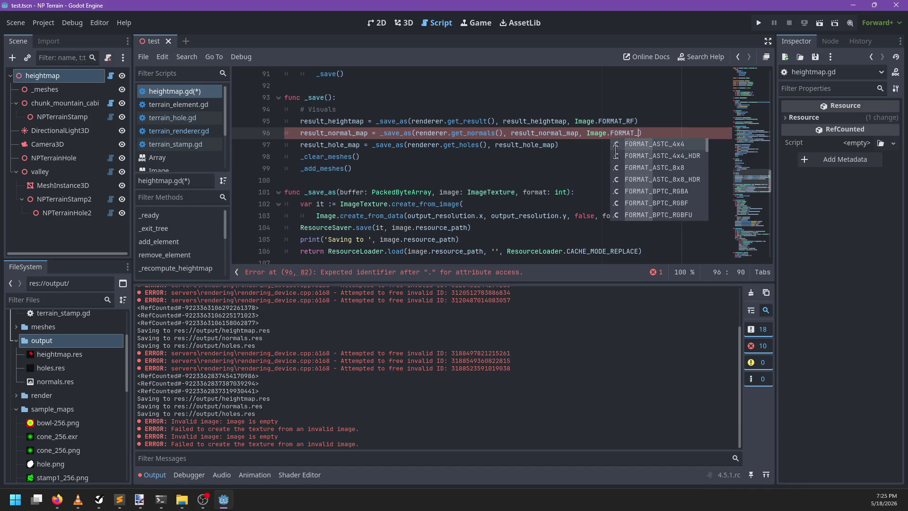
{"action": "type", "text": "F"}
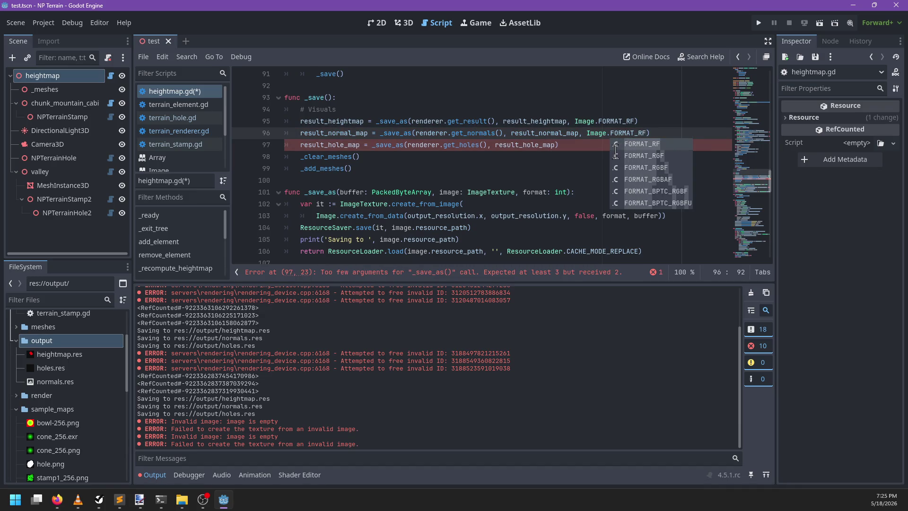
{"action": "type", "text": "H"}
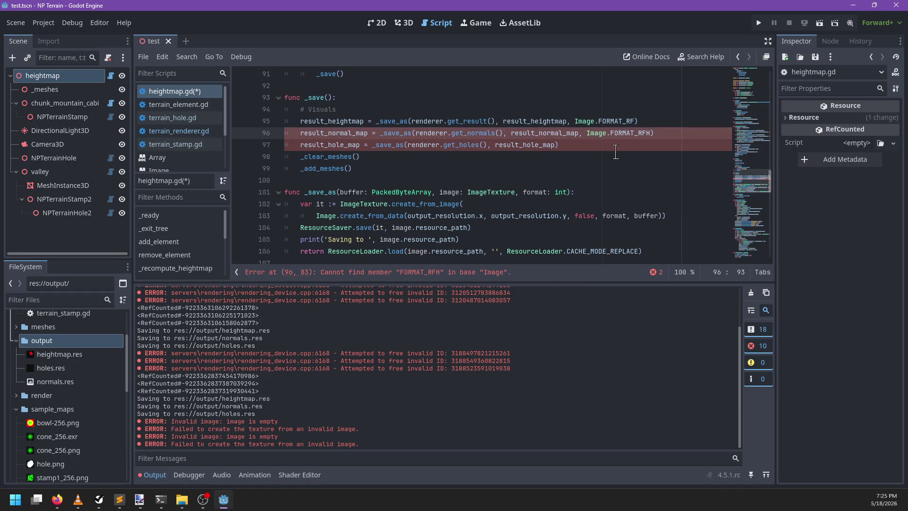
{"action": "type", "text": "G"}
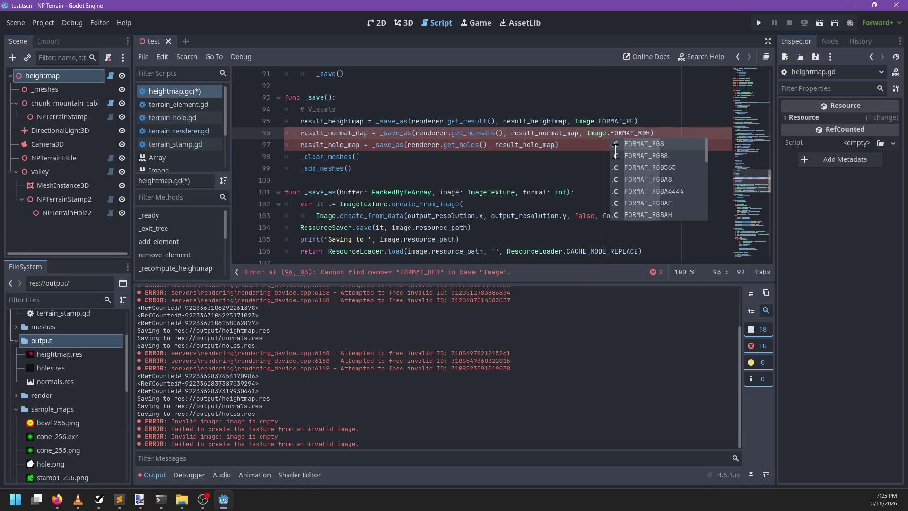
{"action": "left_click", "coordinate": [616, 152]}
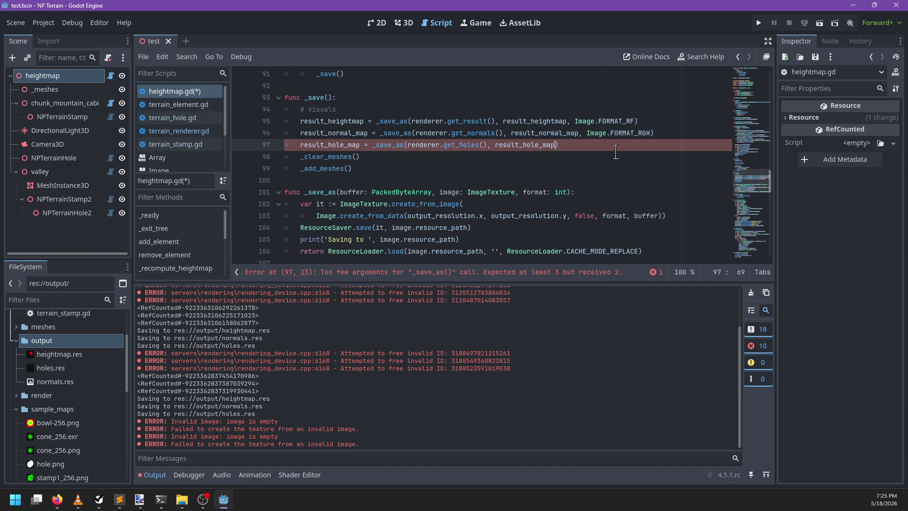
{"action": "type", "text": ", Image.FORMAT_R"}
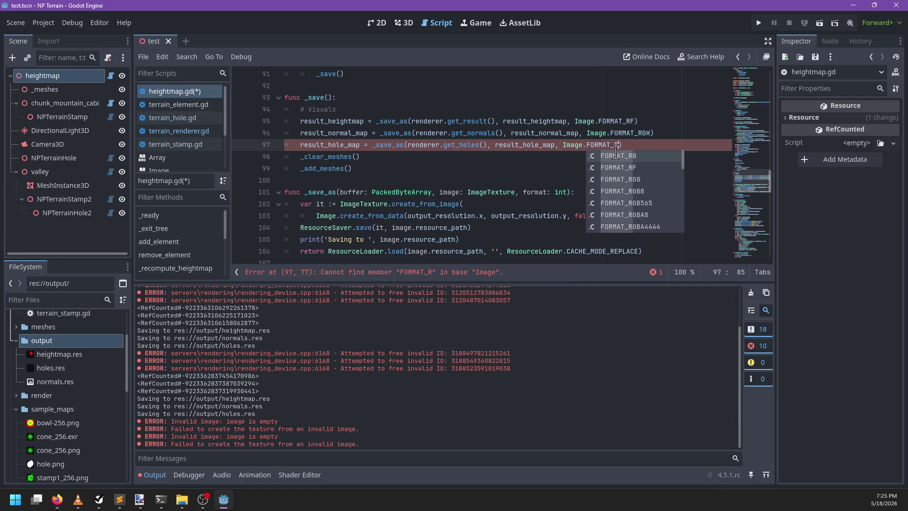
{"action": "key", "text": "Return"}
{"action": "key", "text": "ctrl+s"}
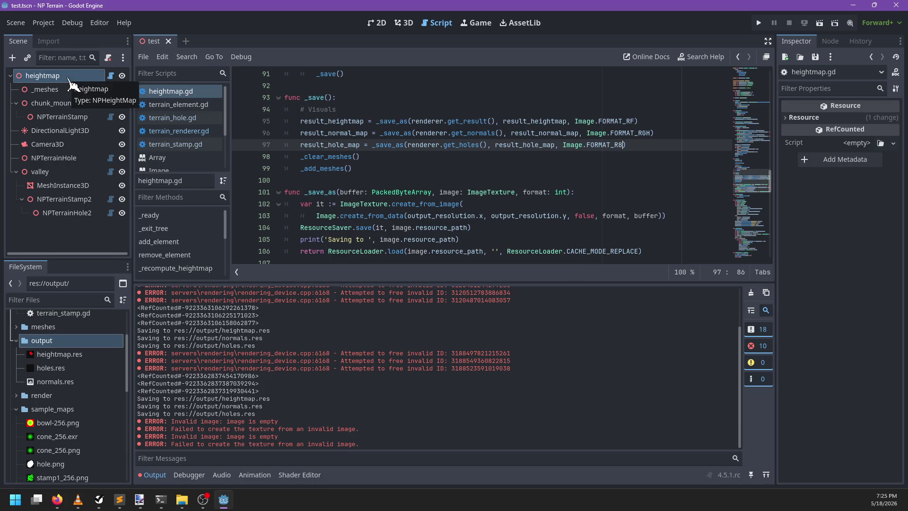
- Select the heightmap node and regenerate its result textures
{"action": "left_click", "coordinate": [68, 80]}
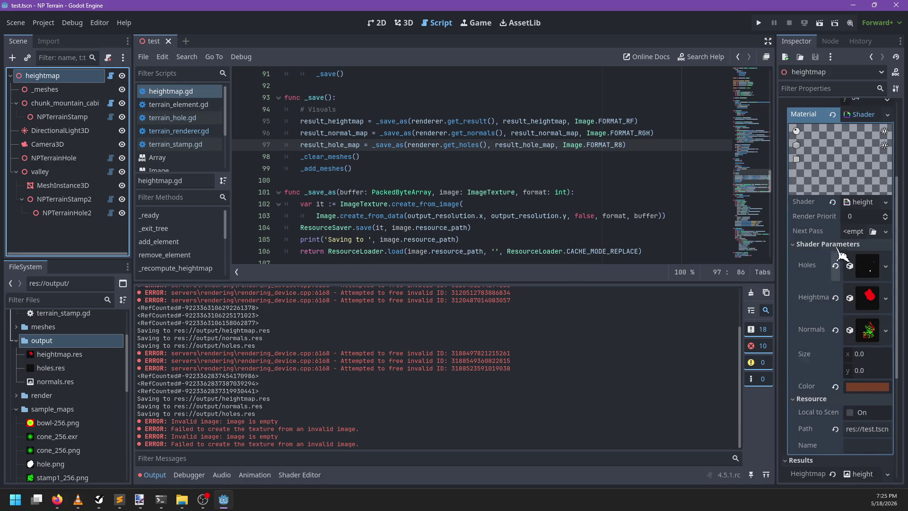
{"action": "scroll", "coordinate": [863, 132], "scroll_direction": "down", "scroll_amount": 5}
{"action": "scroll", "coordinate": [868, 136], "scroll_direction": "up", "scroll_amount": 3}
{"action": "left_click", "coordinate": [844, 134]}
- In the 3D view, save the files, assign normals.res to Normal Map, and save again
{"action": "left_click", "coordinate": [404, 25]}
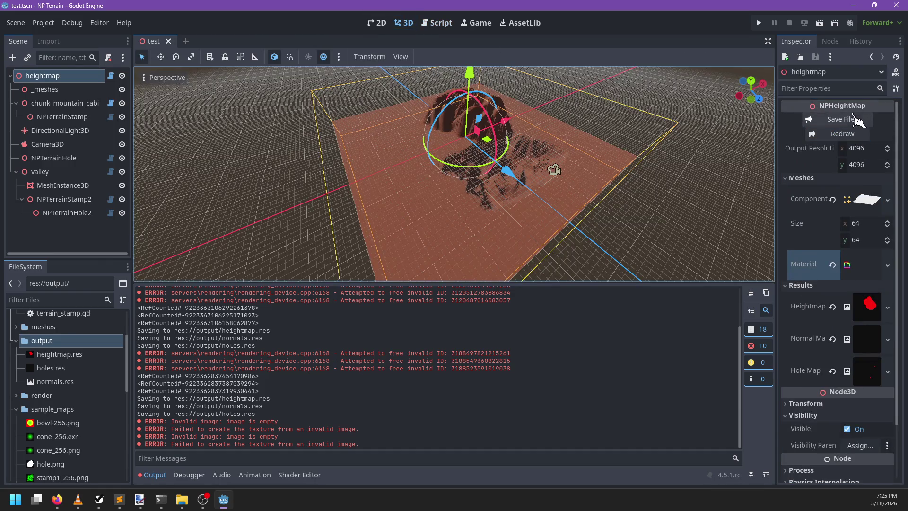
{"action": "left_click", "coordinate": [842, 119]}
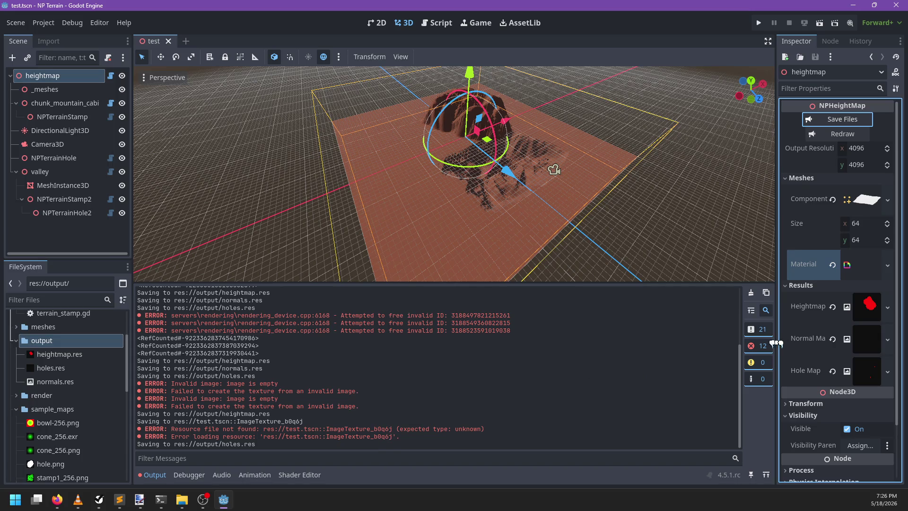
{"action": "mouse_move", "coordinate": [50, 368]}
{"action": "left_mouse_down"}
{"action": "mouse_move", "coordinate": [43, 373]}
{"action": "mouse_move", "coordinate": [877, 365]}
{"action": "mouse_move", "coordinate": [310, 407]}
{"action": "mouse_move", "coordinate": [70, 371]}
{"action": "mouse_move", "coordinate": [65, 378]}
{"action": "mouse_move", "coordinate": [450, 387]}
{"action": "mouse_move", "coordinate": [845, 352]}
{"action": "left_mouse_up"}
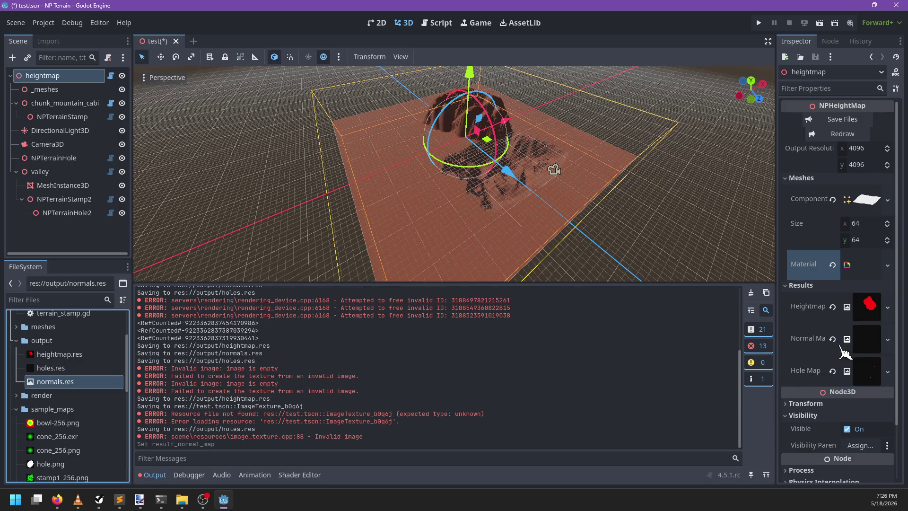
{"action": "left_click", "coordinate": [846, 121]}
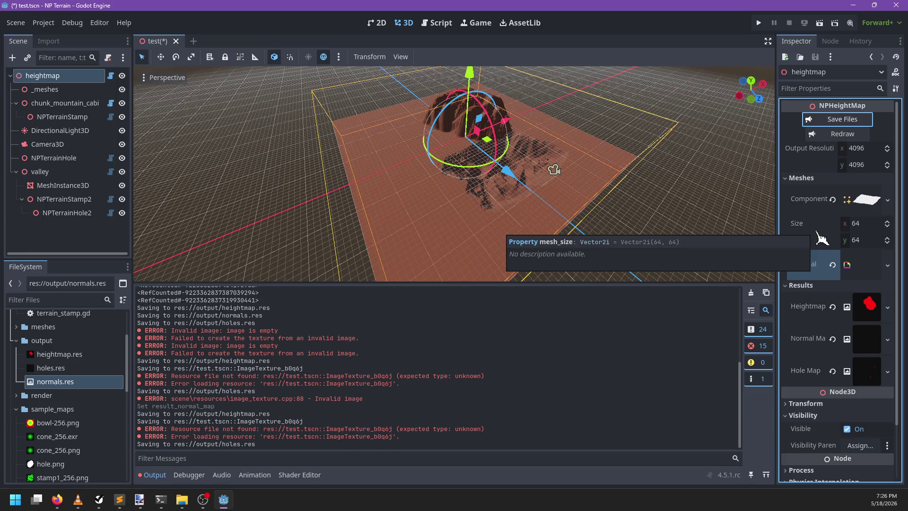
- Give Normal Map a new ImageTexture saved over normals.res, then re-save the output files
{"action": "left_click", "coordinate": [888, 339]}
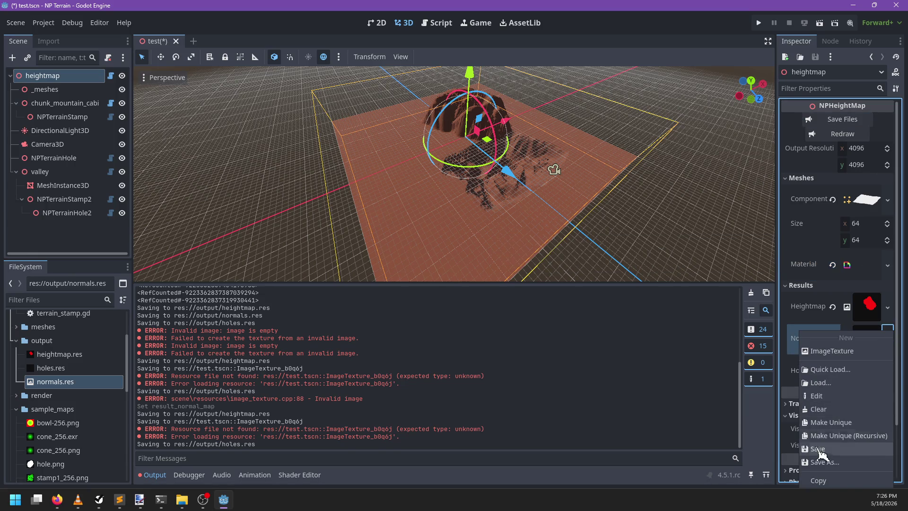
{"action": "left_click", "coordinate": [832, 351]}
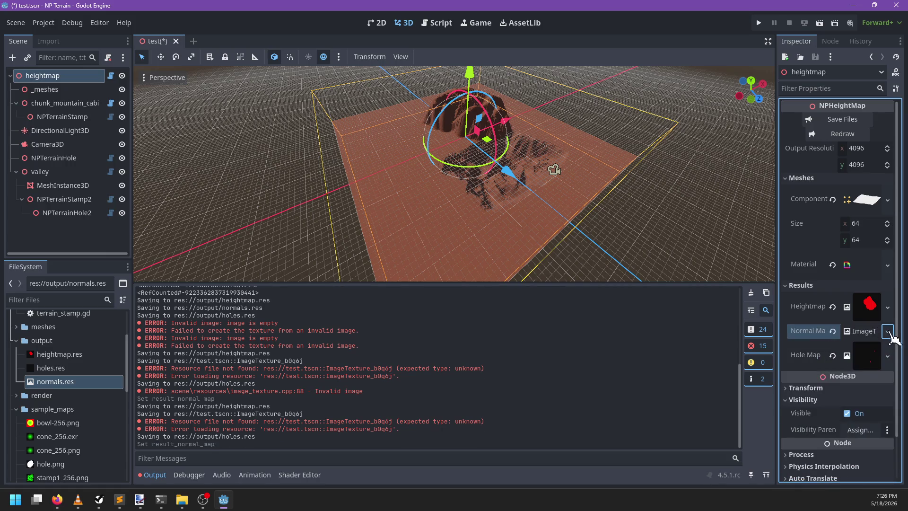
{"action": "left_click", "coordinate": [888, 332]}
{"action": "left_click", "coordinate": [852, 470]}
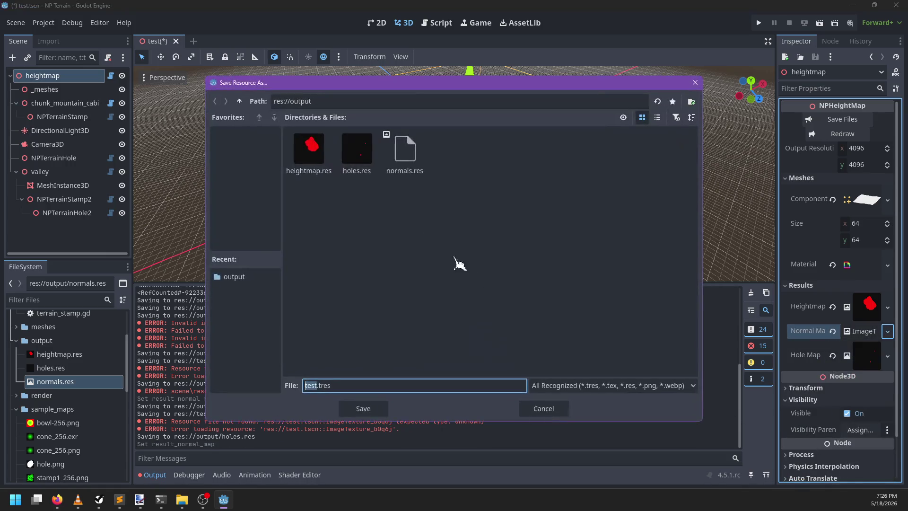
{"action": "left_click", "coordinate": [405, 151]}
{"action": "left_click", "coordinate": [378, 410]}
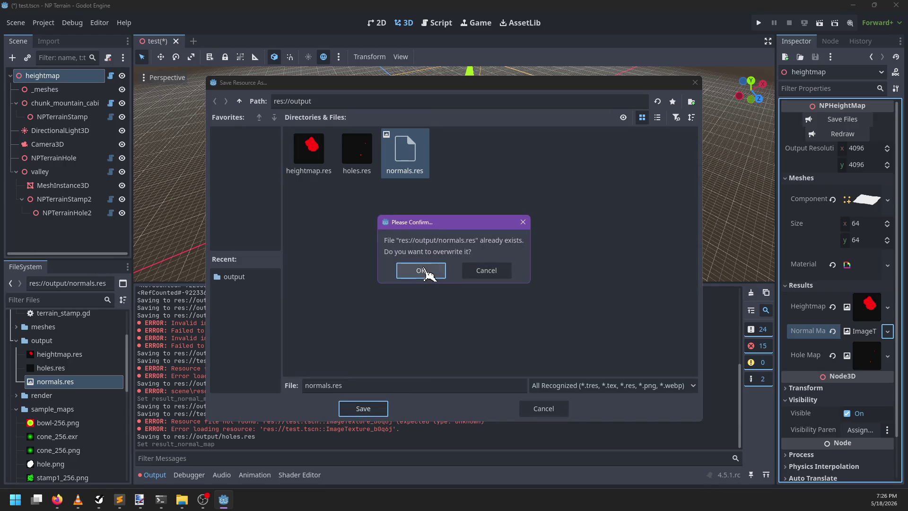
{"action": "left_click", "coordinate": [421, 271]}
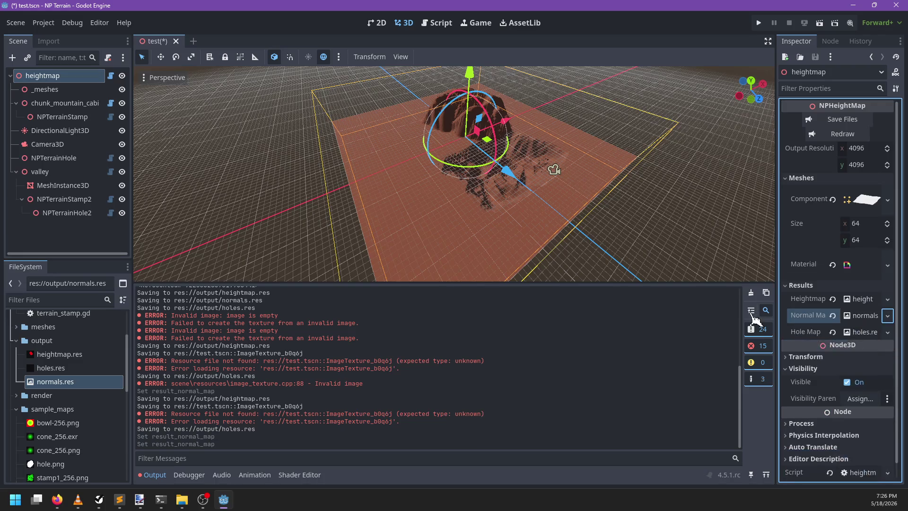
{"action": "left_click", "coordinate": [837, 119]}
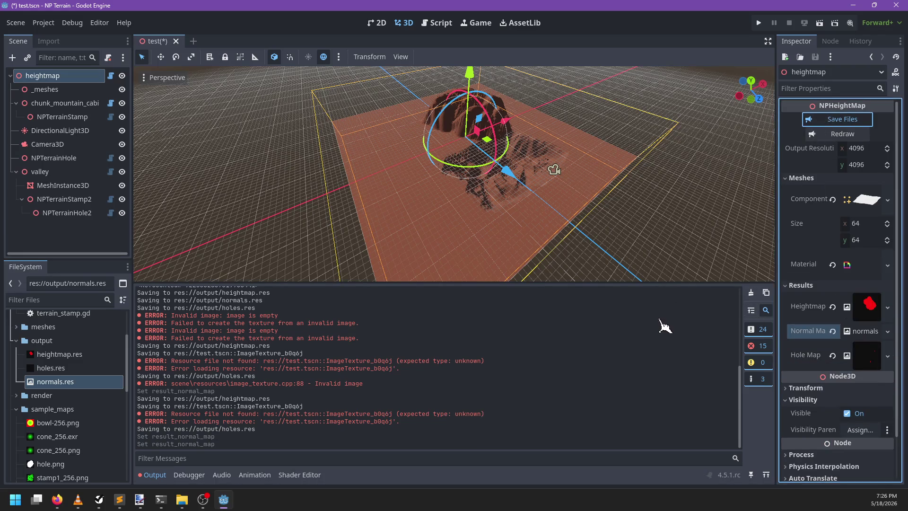
{"action": "key", "text": "space"}
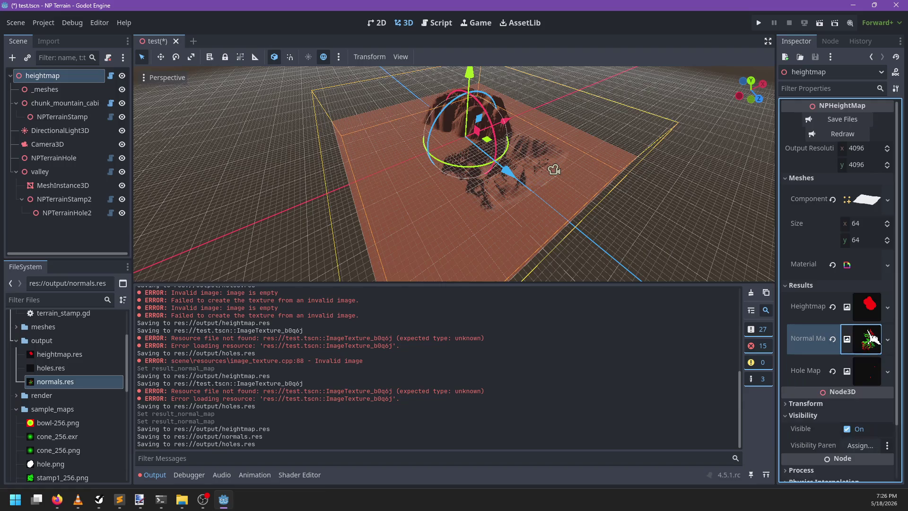
- Move the view in close on the terrain, save test.tscn, and briefly show the to-do window
{"action": "mouse_move", "coordinate": [636, 239]}
{"action": "left_mouse_down"}
{"action": "mouse_move", "coordinate": [537, 197]}
{"action": "mouse_move", "coordinate": [629, 203]}
{"action": "mouse_move", "coordinate": [416, 202]}
{"action": "mouse_move", "coordinate": [537, 212]}
{"action": "mouse_move", "coordinate": [525, 178]}
{"action": "mouse_move", "coordinate": [519, 187]}
{"action": "mouse_move", "coordinate": [544, 186]}
{"action": "left_mouse_up"}
{"action": "key", "text": "ctrl+s"}
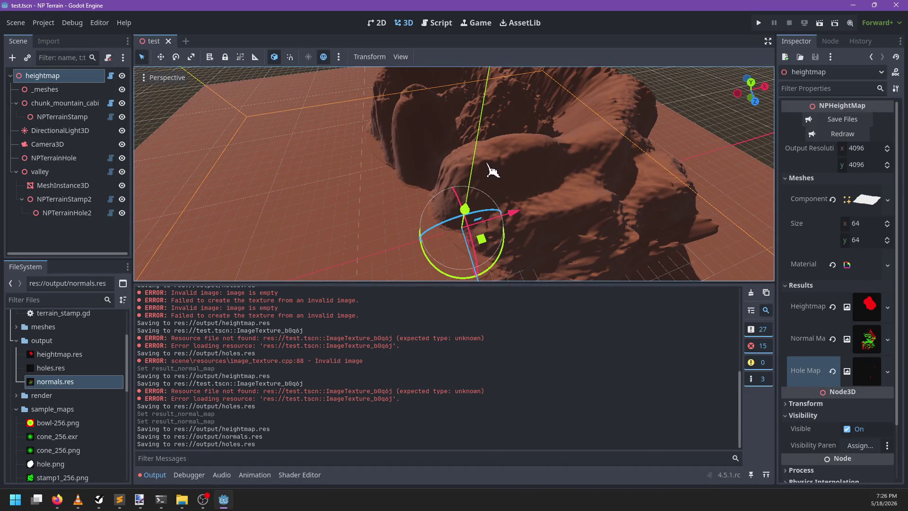
{"action": "left_click", "coordinate": [101, 500]}
{"action": "left_click", "coordinate": [104, 504]}
{"action": "mouse_move", "coordinate": [123, 505]}
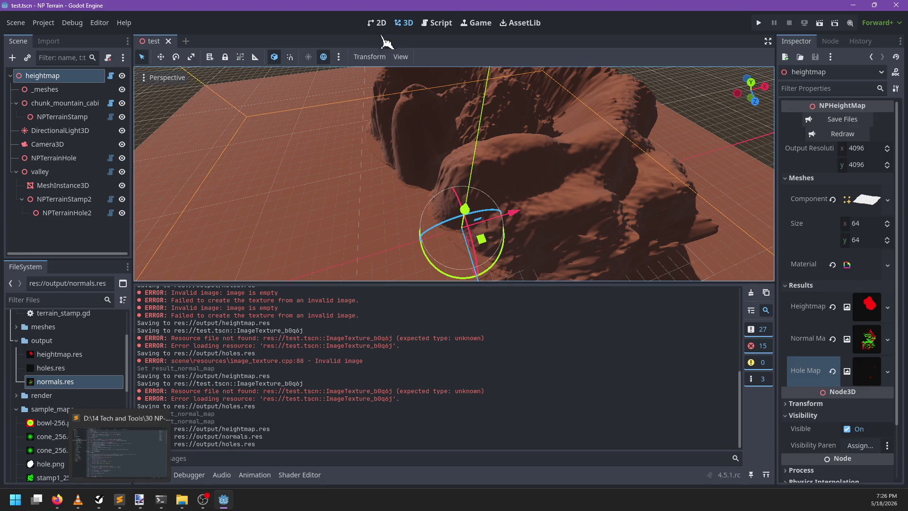
- Switch to the Script editor and open terrain_renderer.gd from the script list
{"action": "left_click", "coordinate": [436, 23]}
{"action": "scroll", "coordinate": [431, 211], "scroll_direction": "down", "scroll_amount": 8}
{"action": "scroll", "coordinate": [432, 211], "scroll_direction": "down", "scroll_amount": 9}
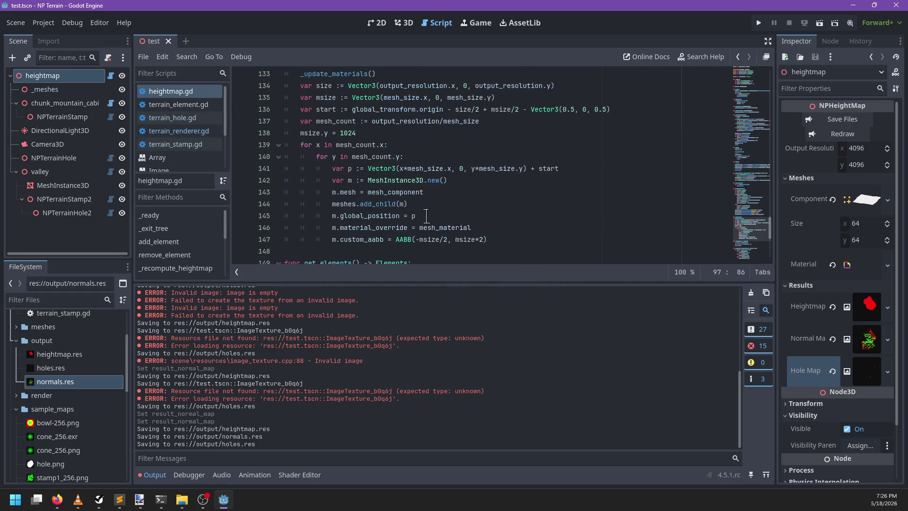
{"action": "scroll", "coordinate": [425, 216], "scroll_direction": "up", "scroll_amount": 8}
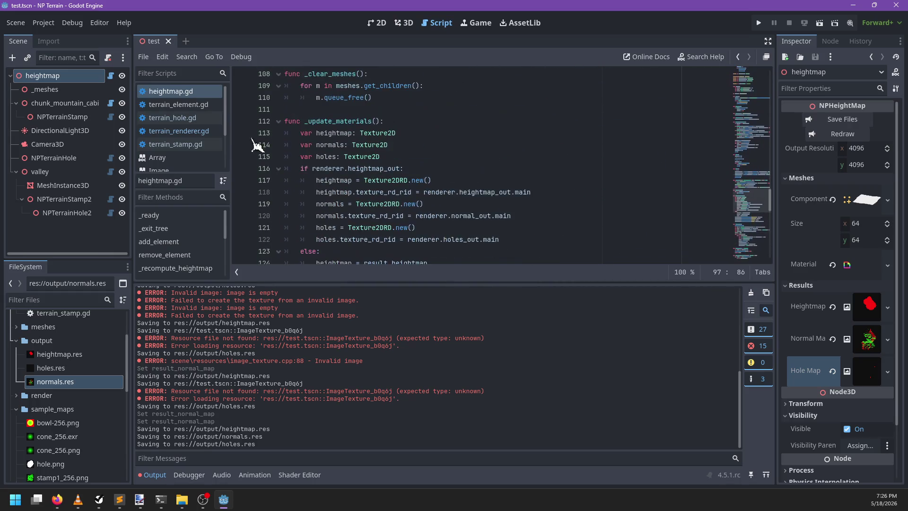
{"action": "left_click", "coordinate": [189, 131]}
{"action": "scroll", "coordinate": [499, 198], "scroll_direction": "down", "scroll_amount": 3}
{"action": "scroll", "coordinate": [463, 208], "scroll_direction": "up", "scroll_amount": 7}
{"action": "scroll", "coordinate": [464, 208], "scroll_direction": "up", "scroll_amount": 1}
- Insert a new if branch after line 253 with an encode_u32 call in its body
{"action": "left_click", "coordinate": [492, 181]}
{"action": "left_click", "coordinate": [491, 187]}
{"action": "key", "text": "Return"}
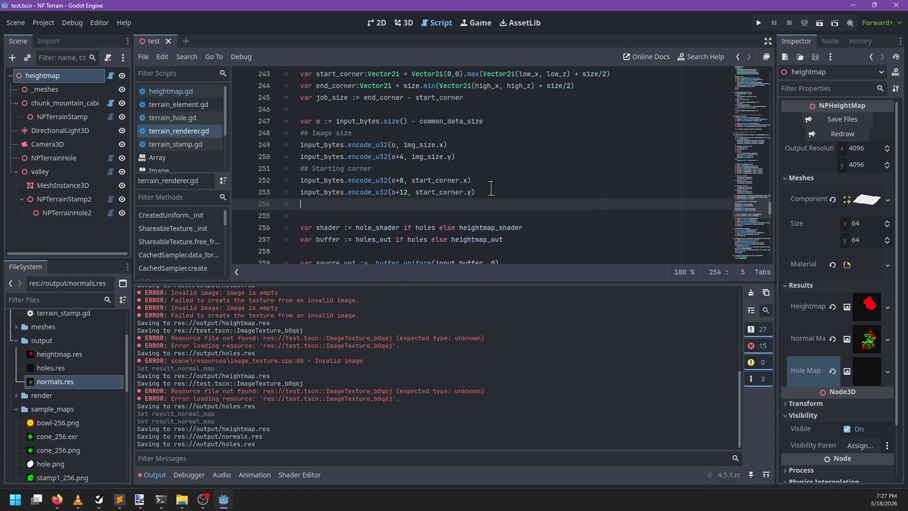
{"action": "type", "text": "if not holes:"}
{"action": "key", "text": "Return"}
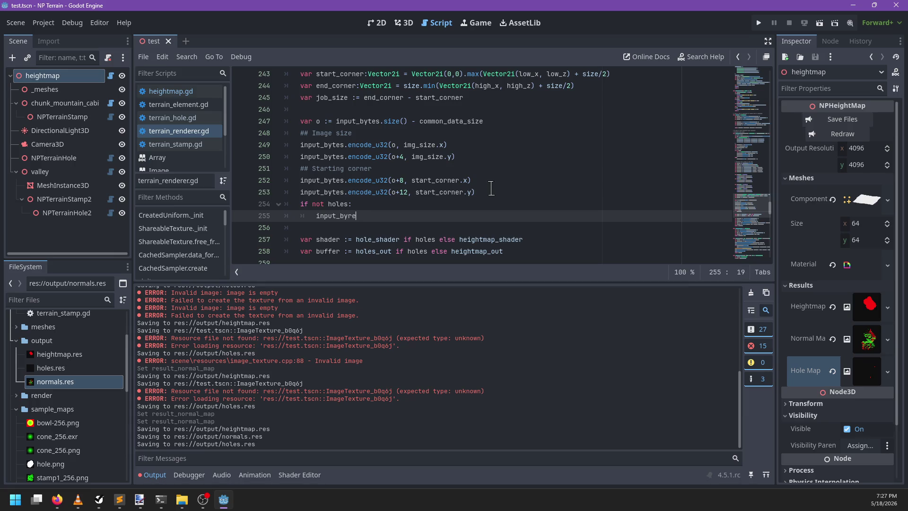
{"action": "type", "text": "s.encod"}
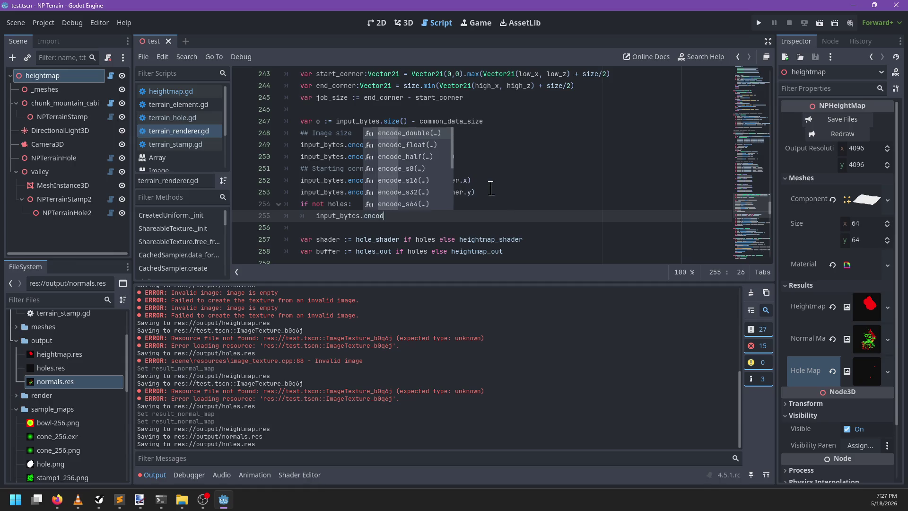
{"action": "type", "text": "e_u32(o+"}
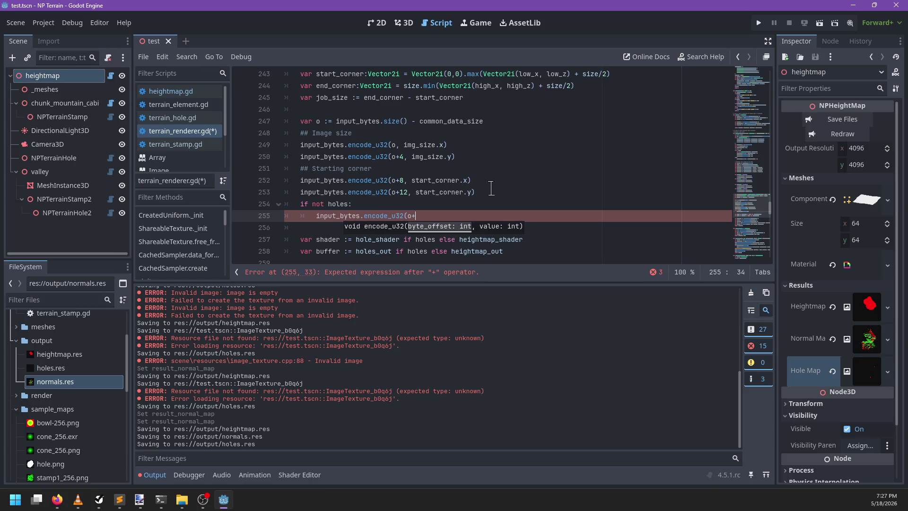
{"action": "type", "text": "16, start"}
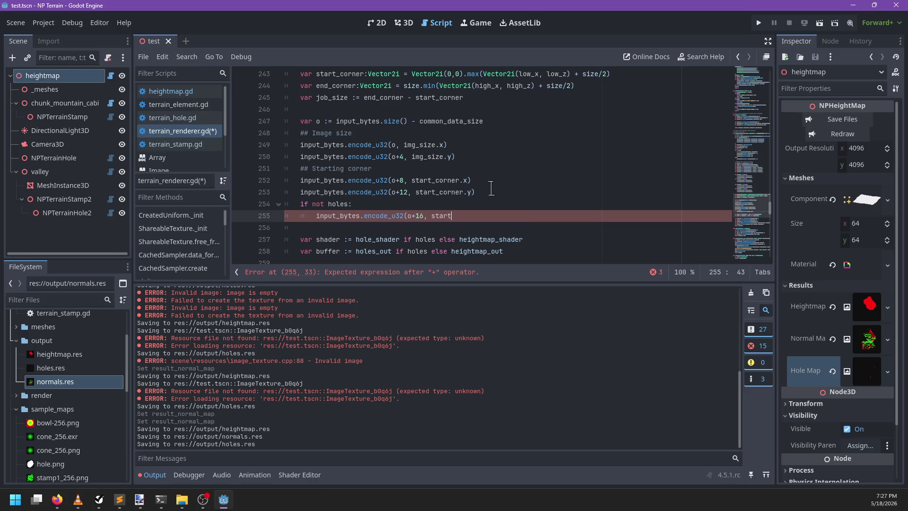
{"action": "type", "text": "ner."}
{"action": "key", "text": "ctrl+BackSpace"}
{"action": "key", "text": "ctrl+BackSpace"}
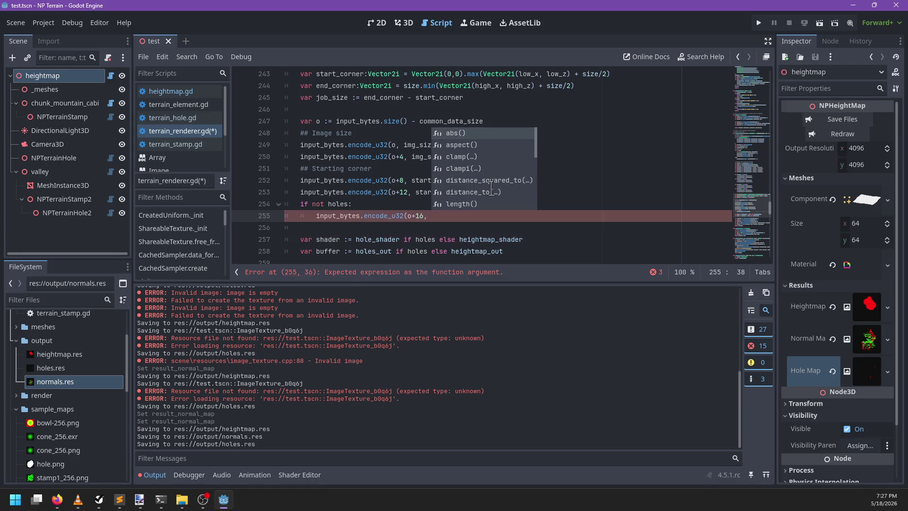
- Add an NPTerrainStamp type check to the new if condition
{"action": "key", "text": "Up"}
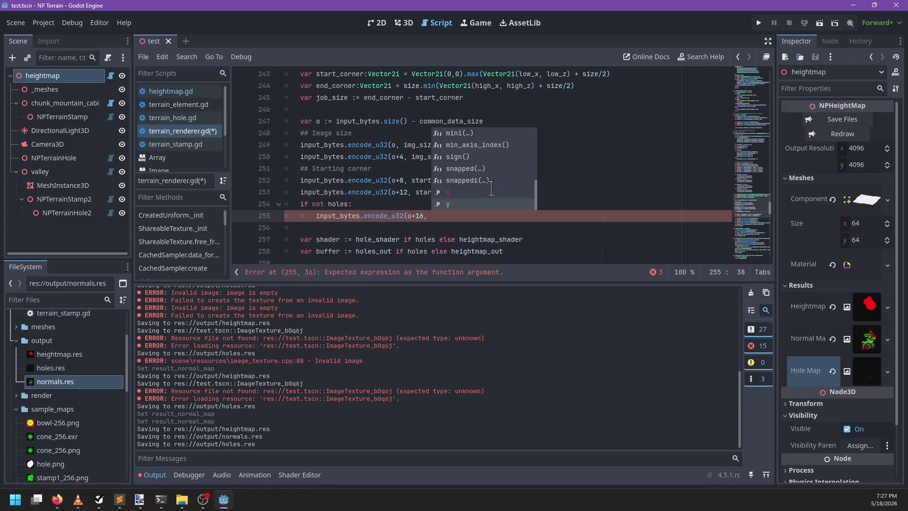
{"action": "key", "text": "Escape"}
{"action": "key", "text": "Up"}
{"action": "key", "text": "Left"}
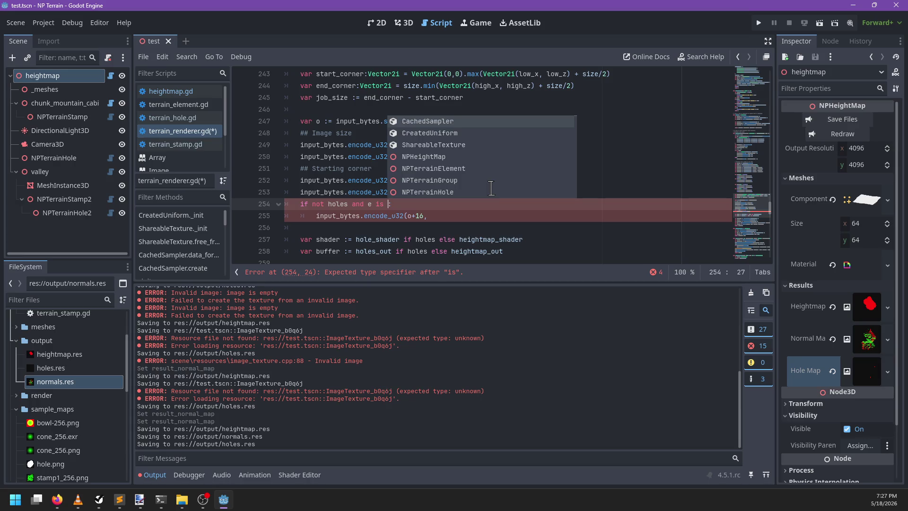
{"action": "type", "text": "NPTerrai"}
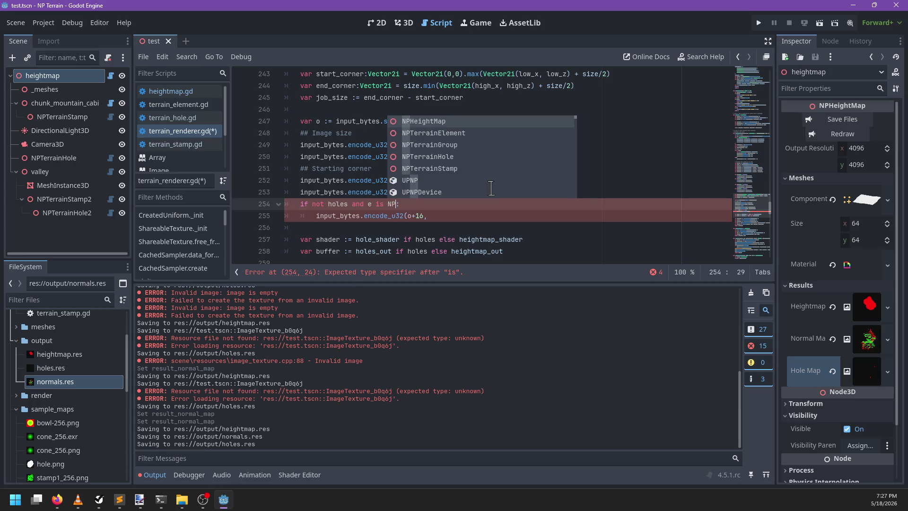
{"action": "key", "text": "Down"}
{"action": "key", "text": "Down"}
{"action": "key", "text": "Down"}
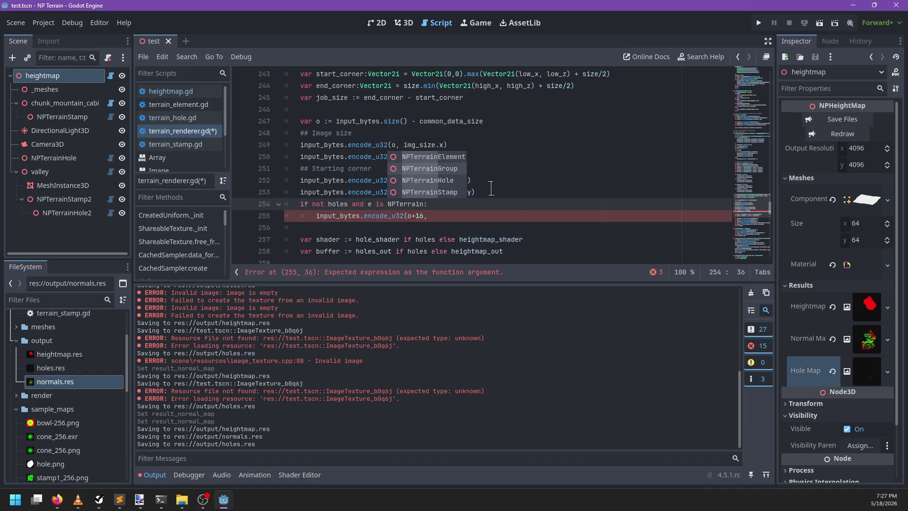
{"action": "key", "text": "Return"}
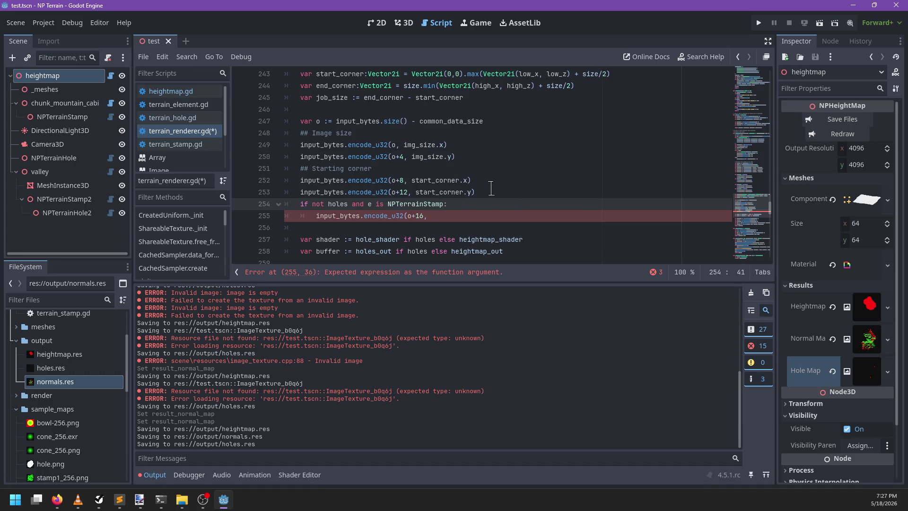
- Finish line 255 to encode e.blend_mode, drop the type check leaving 'if not holes:', and save
{"action": "scroll", "coordinate": [453, 205], "scroll_direction": "up", "scroll_amount": 3}
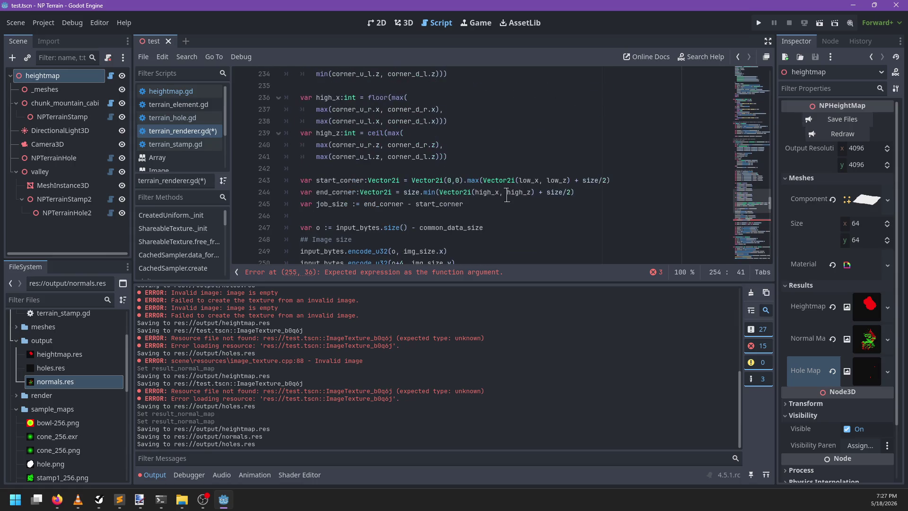
{"action": "scroll", "coordinate": [433, 220], "scroll_direction": "down", "scroll_amount": 3}
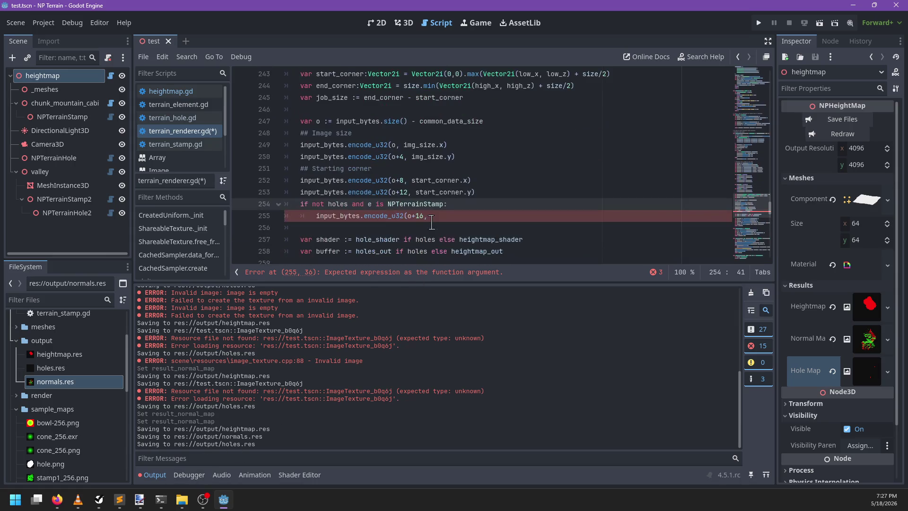
{"action": "left_click", "coordinate": [436, 218]}
{"action": "type", "text": "."}
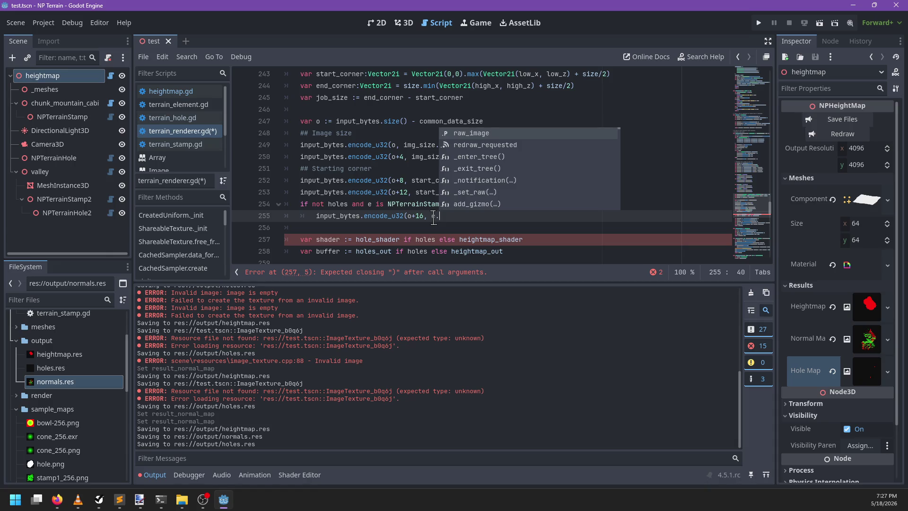
{"action": "type", "text": "blend_mode)"}
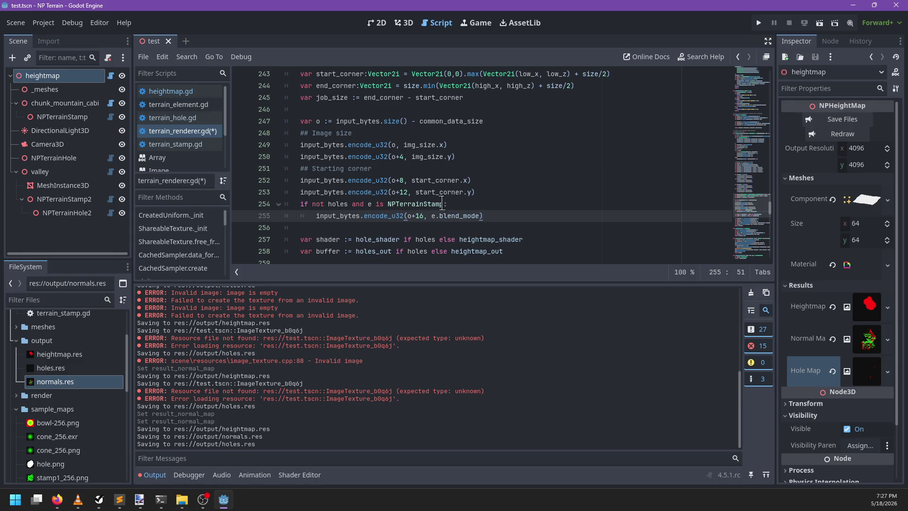
{"action": "left_click", "coordinate": [445, 204]}
{"action": "key", "text": "ctrl+BackSpace"}
{"action": "key", "text": "ctrl+BackSpace"}
{"action": "key", "text": "ctrl+BackSpace"}
{"action": "key", "text": "BackSpace"}
{"action": "key", "text": "ctrl+f"}
{"action": "key", "text": "Escape"}
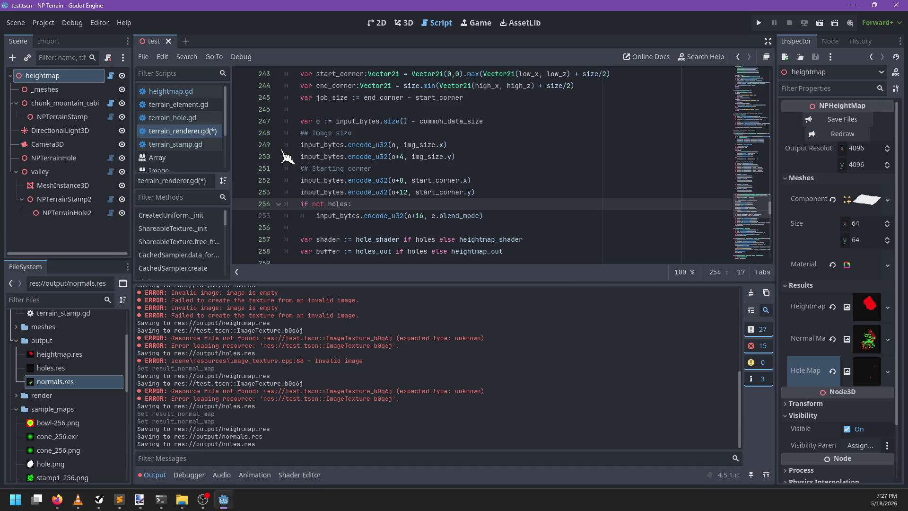
{"action": "key", "text": "ctrl+s"}
- Check the blend_mode export in terrain_stamp.gd and terrain_hole.gd, then return to terrain_renderer.gd
{"action": "left_click", "coordinate": [201, 145]}
{"action": "left_click", "coordinate": [452, 168]}
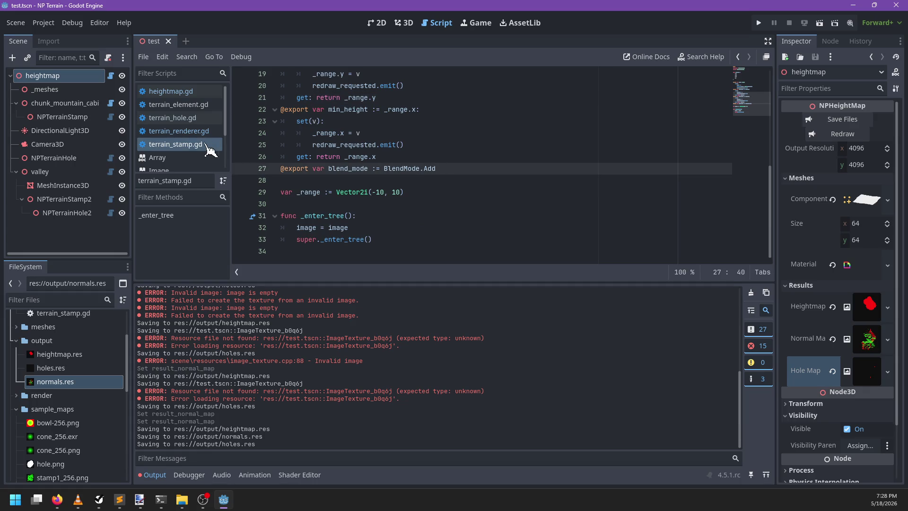
{"action": "left_click", "coordinate": [194, 118]}
{"action": "left_click", "coordinate": [207, 131]}
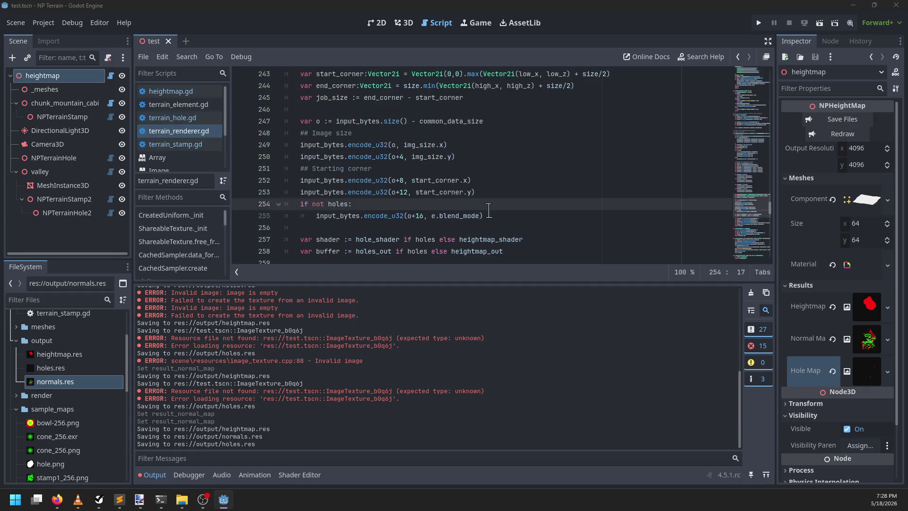
{"action": "key", "text": "alt+Tab"}
{"action": "key", "text": "alt+Tab"}
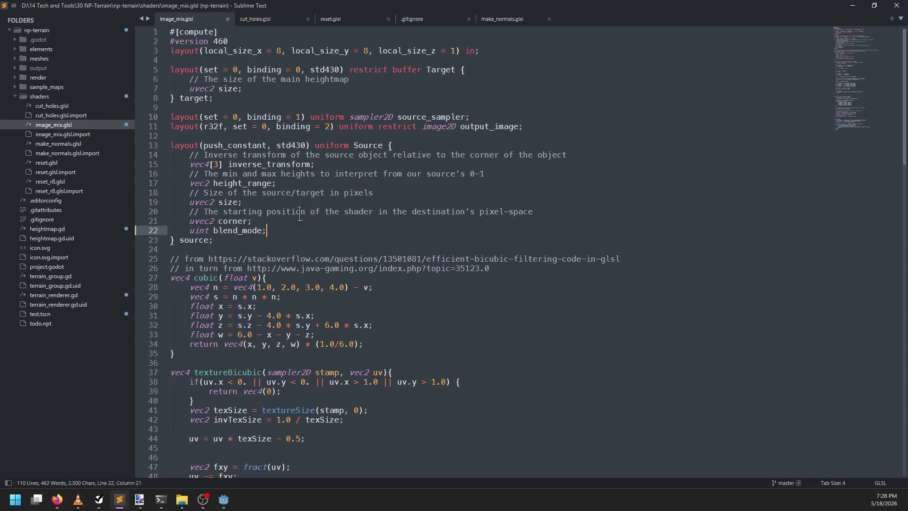
- Select and remove lines 18–19 of cut_holes.glsl, save it, and return to Godot
{"action": "left_click", "coordinate": [265, 19]}
{"action": "left_click", "coordinate": [258, 202]}
{"action": "mouse_move", "coordinate": [258, 202]}
{"action": "left_mouse_down"}
{"action": "mouse_move", "coordinate": [306, 188]}
{"action": "mouse_move", "coordinate": [322, 170]}
{"action": "left_mouse_up"}
{"action": "key", "text": "BackSpace"}
{"action": "key", "text": "ctrl+s"}
{"action": "key", "text": "alt+Tab"}
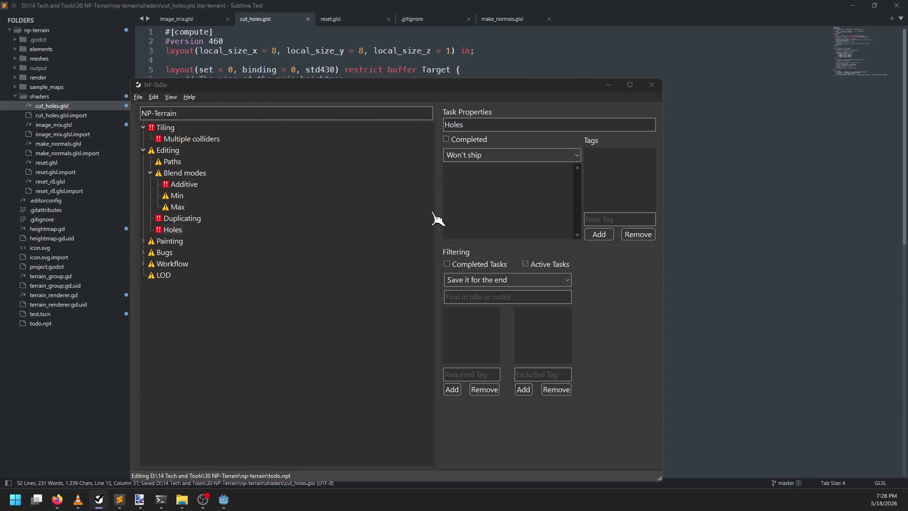
{"action": "scroll", "coordinate": [480, 197], "scroll_direction": "up", "scroll_amount": 5}
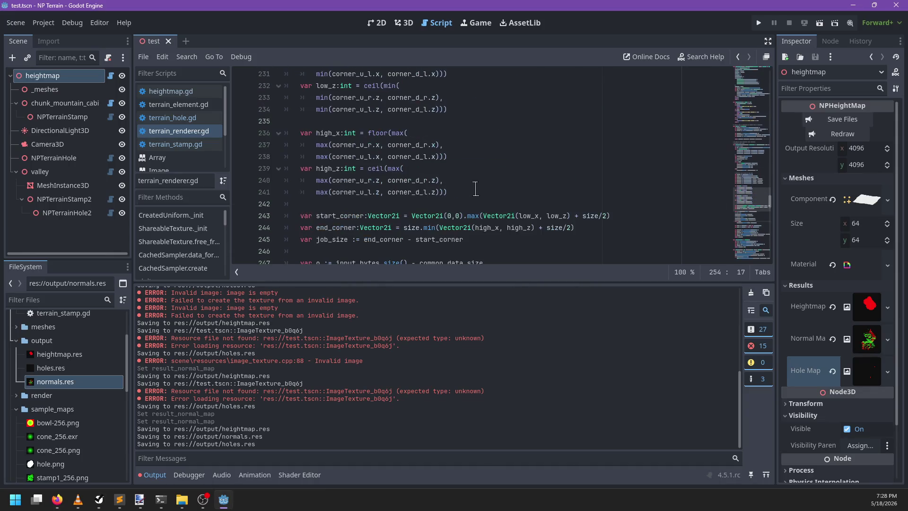
- Try common_data_size 16 with matching resize edits on lines 214 and 218, and save
{"action": "left_click", "coordinate": [151, 475]}
{"action": "scroll", "coordinate": [495, 237], "scroll_direction": "up", "scroll_amount": 7}
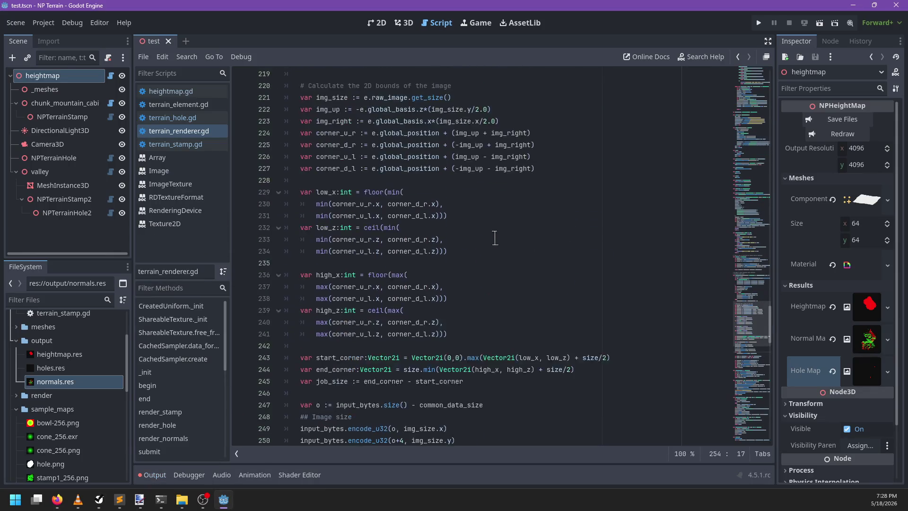
{"action": "scroll", "coordinate": [496, 251], "scroll_direction": "up", "scroll_amount": 3}
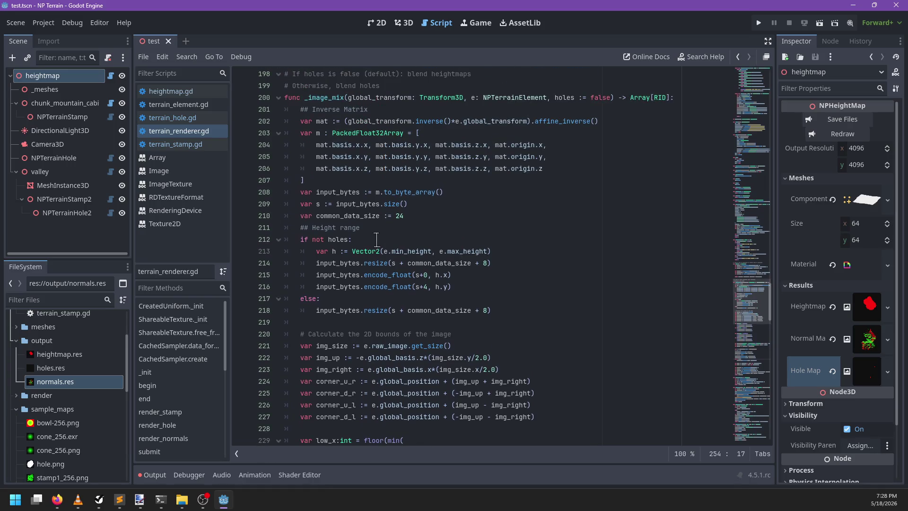
{"action": "left_click", "coordinate": [407, 218]}
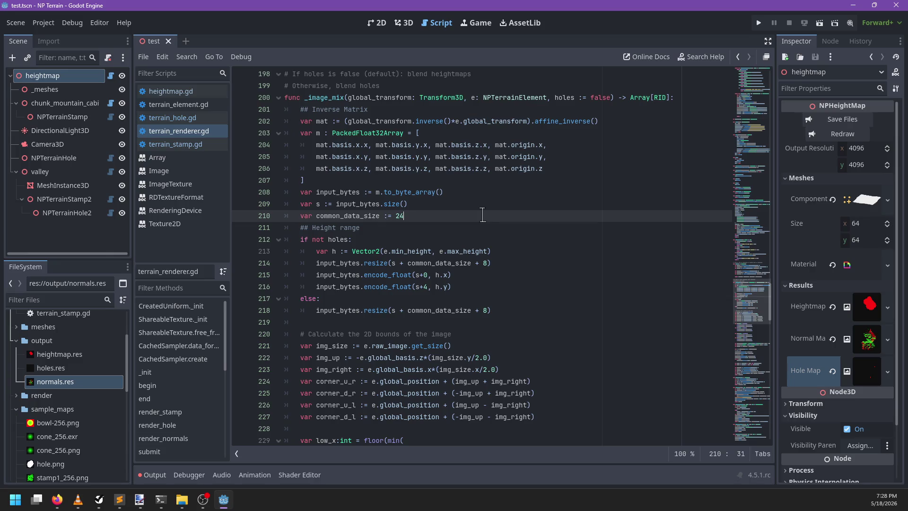
{"action": "type", "text": "16"}
{"action": "left_click", "coordinate": [488, 263]}
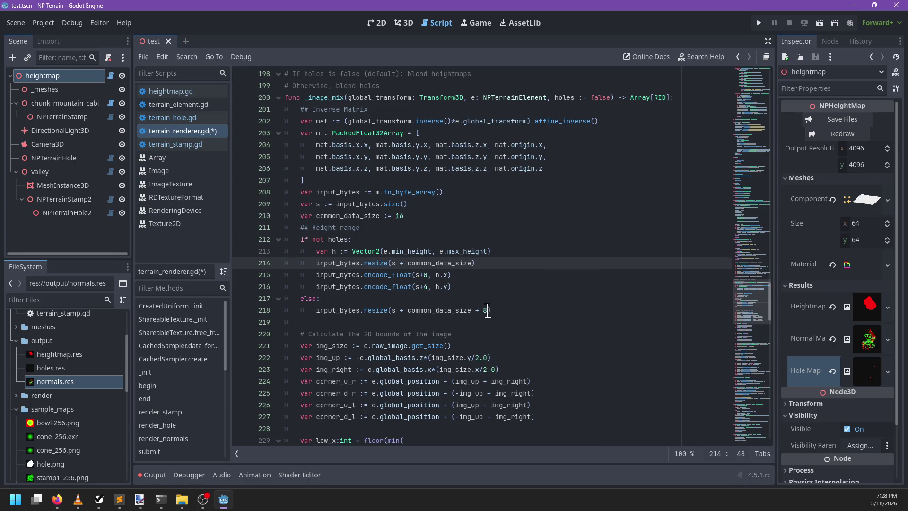
{"action": "type", "text": " + 16"}
{"action": "left_click", "coordinate": [490, 311]}
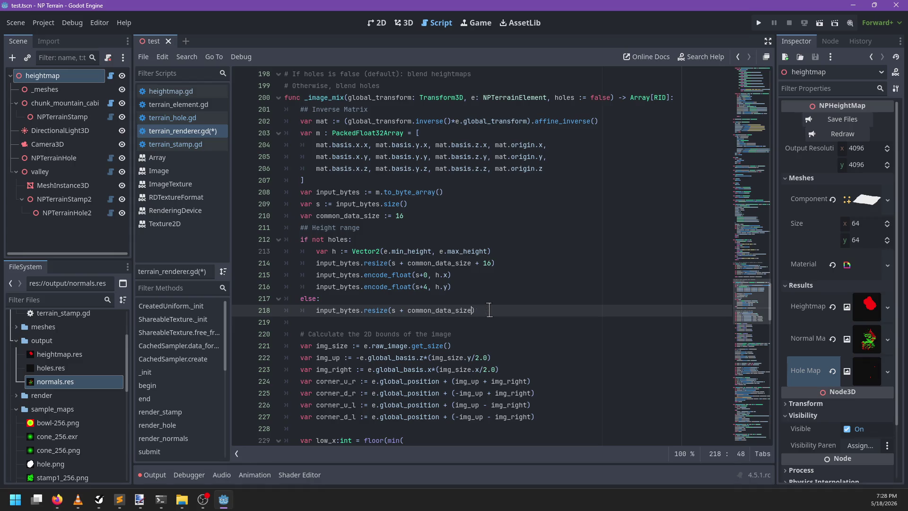
{"action": "key", "text": "ctrl+s"}
- Undo back to common_data_size 24, make line 218 subtract 8, and save
{"action": "left_click", "coordinate": [418, 215]}
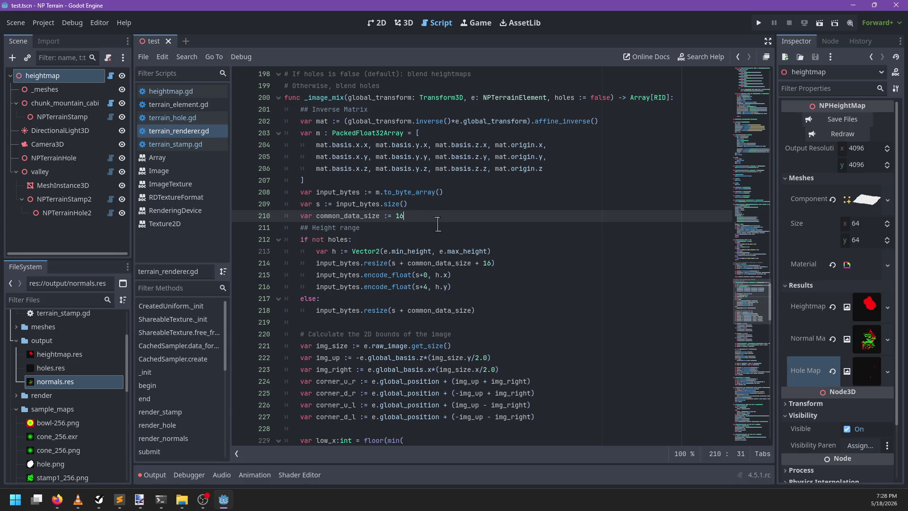
{"action": "scroll", "coordinate": [438, 224], "scroll_direction": "down", "scroll_amount": 5}
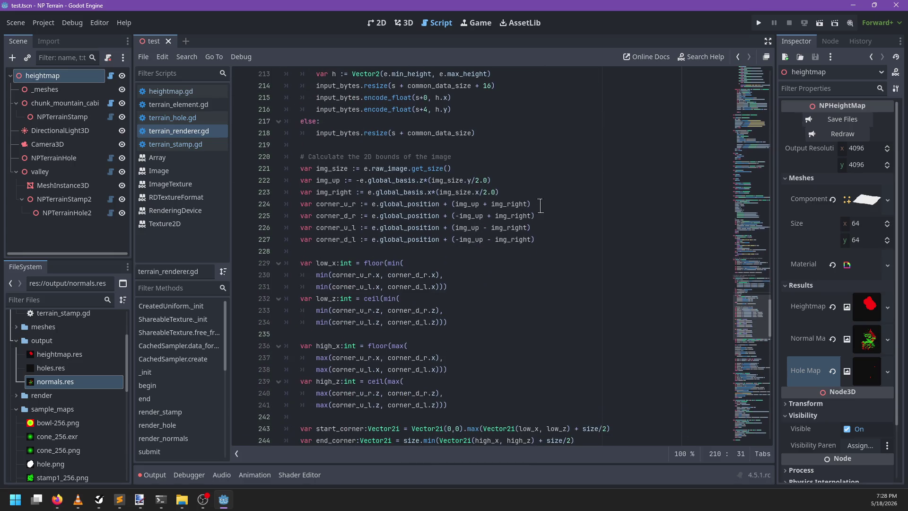
{"action": "scroll", "coordinate": [542, 204], "scroll_direction": "down", "scroll_amount": 2}
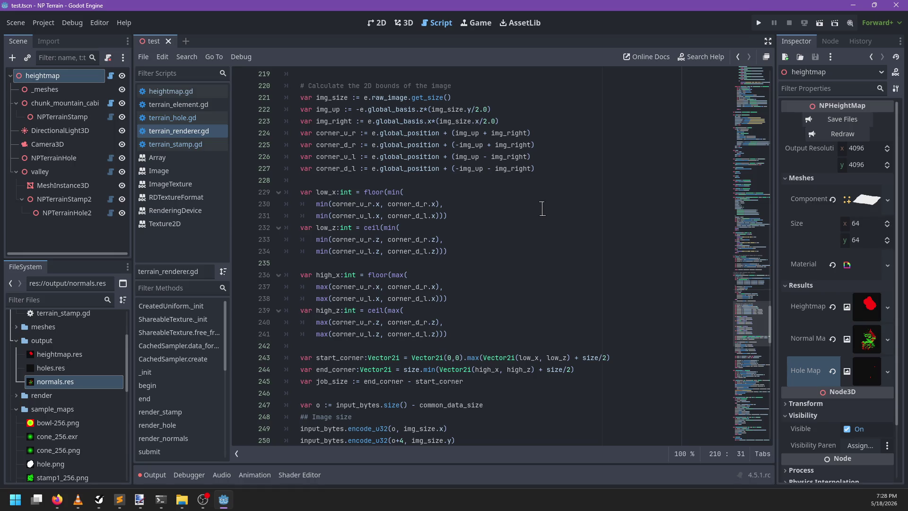
{"action": "scroll", "coordinate": [542, 208], "scroll_direction": "up", "scroll_amount": 6}
{"action": "key", "text": "ctrl+z"}
{"action": "key", "text": "ctrl+z"}
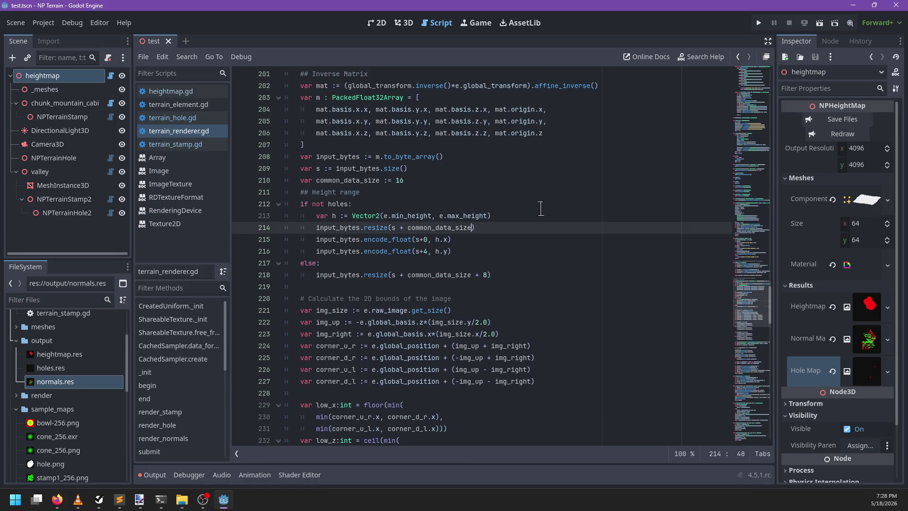
{"action": "key", "text": "ctrl+z"}
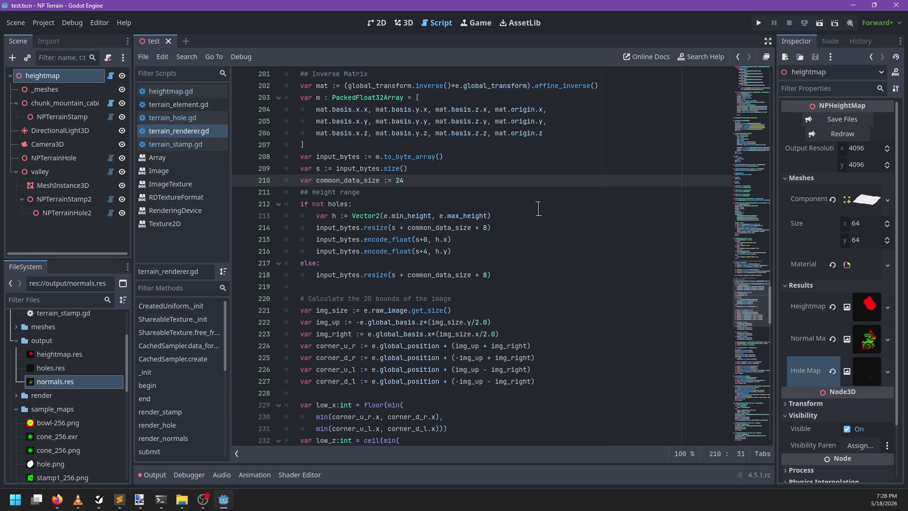
{"action": "key", "text": "ctrl+z"}
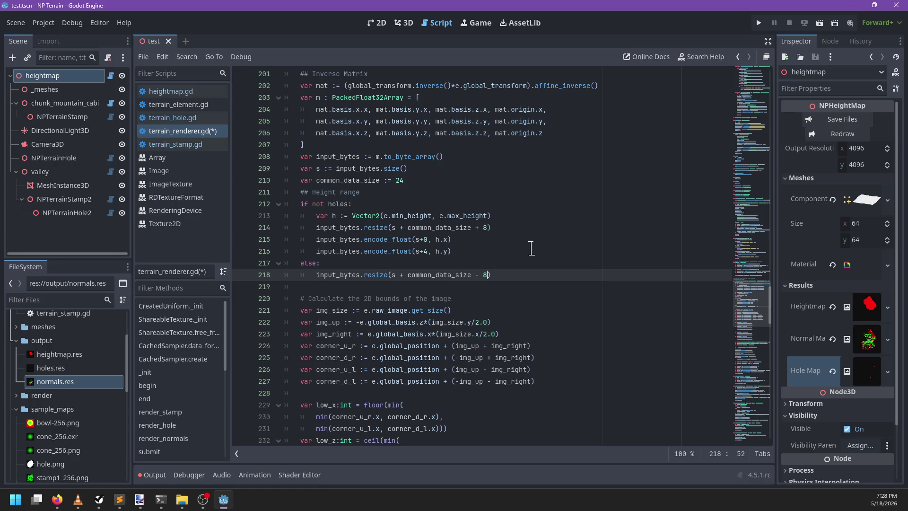
{"action": "key", "text": "ctrl+s"}
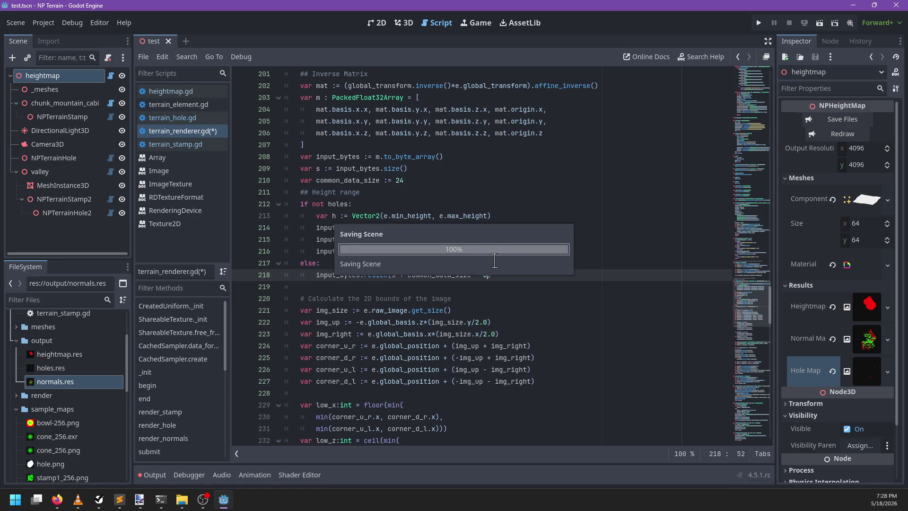
{"action": "left_click", "coordinate": [494, 255]}
- Run the project with F5, stop the game, then close and reopen test.tscn in the 3D view
{"action": "key", "text": "F5"}
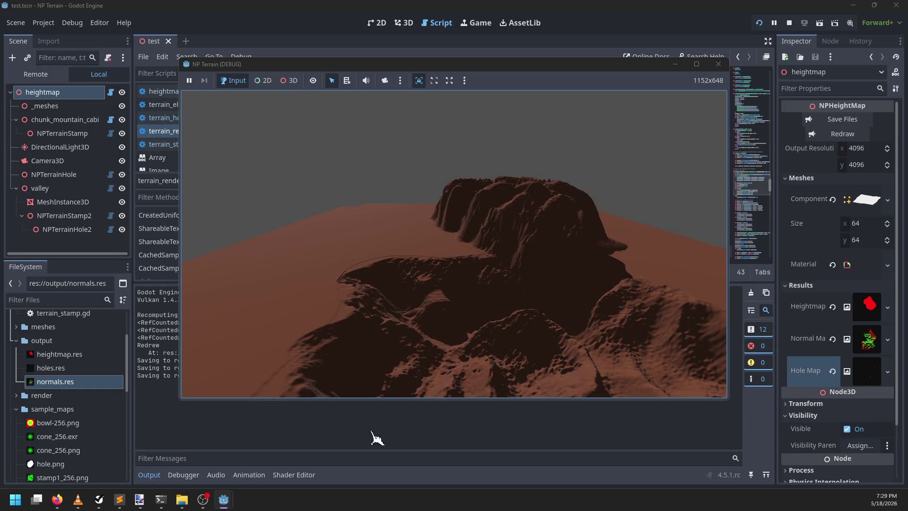
{"action": "left_click", "coordinate": [724, 65]}
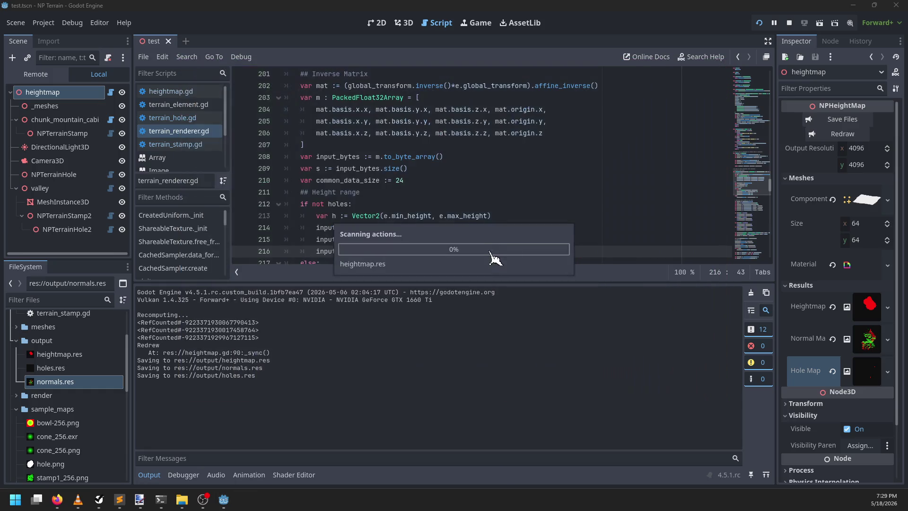
{"action": "left_click", "coordinate": [410, 27]}
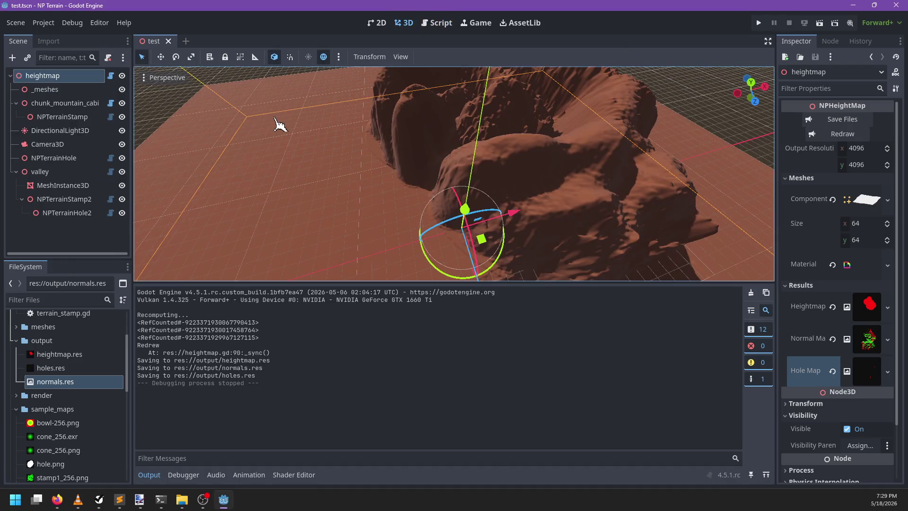
{"action": "left_click", "coordinate": [169, 41]}
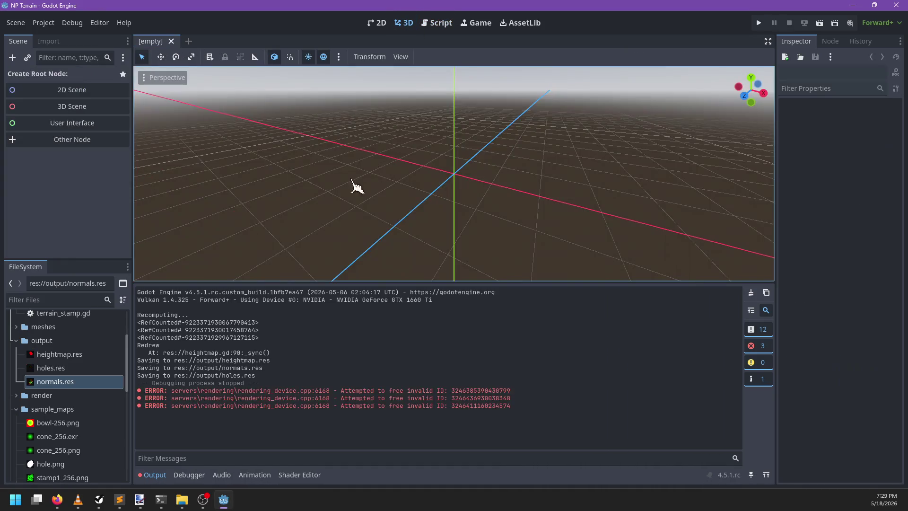
{"action": "scroll", "coordinate": [76, 347], "scroll_direction": "up", "scroll_amount": 5}
{"action": "scroll", "coordinate": [74, 374], "scroll_direction": "down", "scroll_amount": 3}
{"action": "scroll", "coordinate": [73, 386], "scroll_direction": "down", "scroll_amount": 6}
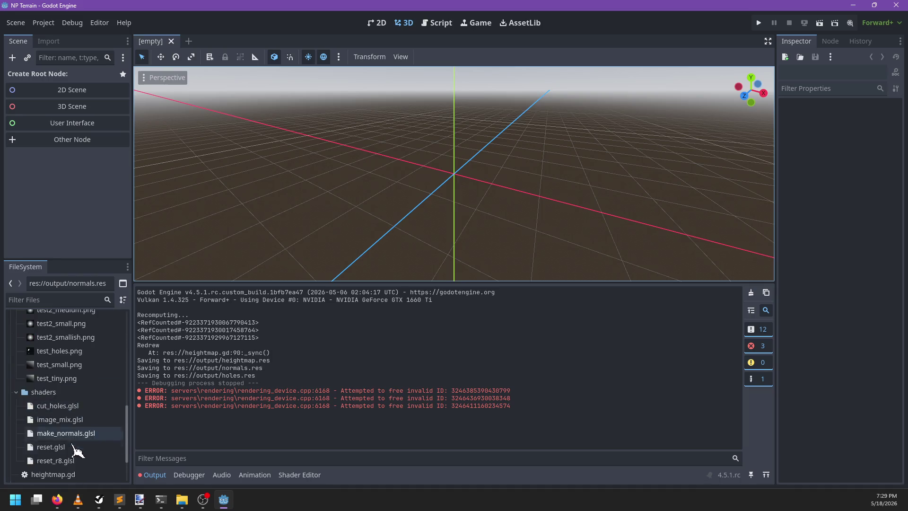
{"action": "double_click", "coordinate": [56, 471]}
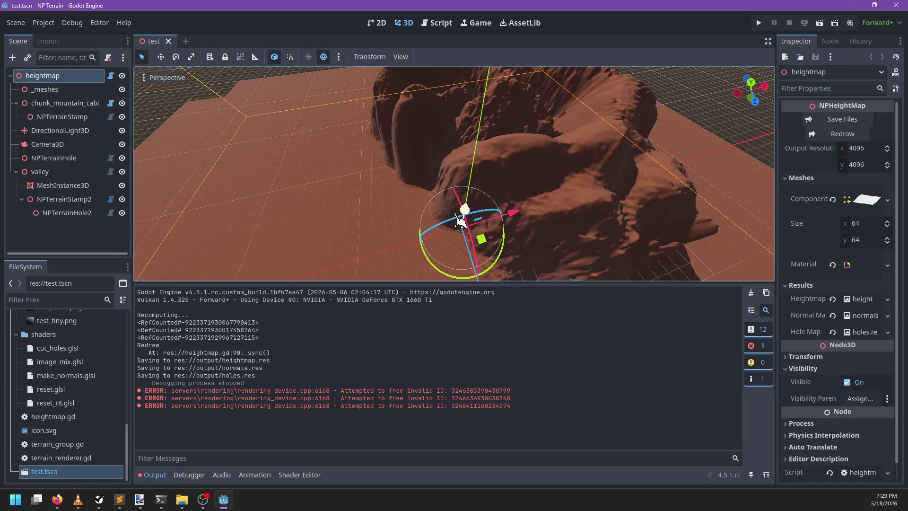
- Move the valley node above DirectionalLight3D, rotate it about 35 degrees and shift it further left
{"action": "mouse_move", "coordinate": [626, 233]}
{"action": "left_mouse_down"}
{"action": "mouse_move", "coordinate": [558, 203]}
{"action": "mouse_move", "coordinate": [412, 174]}
{"action": "left_mouse_up"}
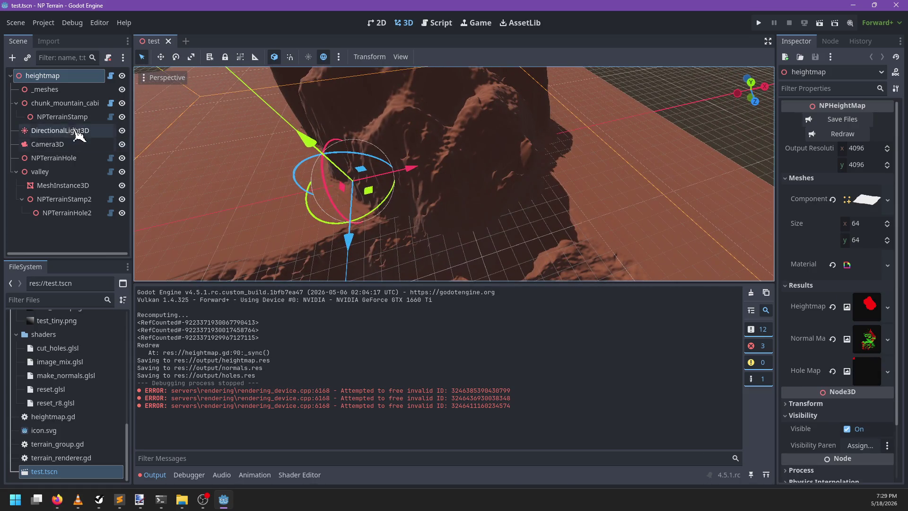
{"action": "left_click", "coordinate": [64, 117]}
{"action": "left_click", "coordinate": [65, 103]}
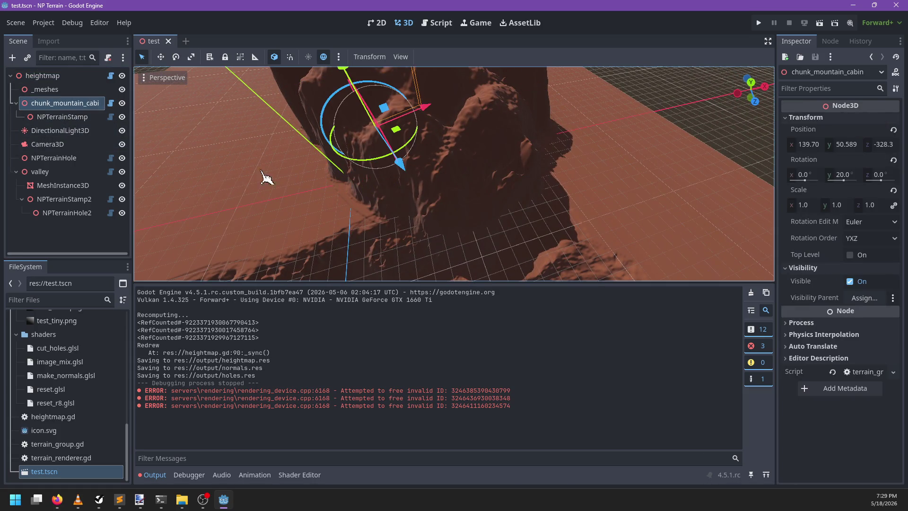
{"action": "mouse_move", "coordinate": [41, 171]}
{"action": "left_mouse_down"}
{"action": "mouse_move", "coordinate": [45, 178]}
{"action": "mouse_move", "coordinate": [34, 126]}
{"action": "left_mouse_up"}
{"action": "scroll", "coordinate": [397, 229], "scroll_direction": "down", "scroll_amount": 5}
{"action": "scroll", "coordinate": [442, 243], "scroll_direction": "up", "scroll_amount": 3}
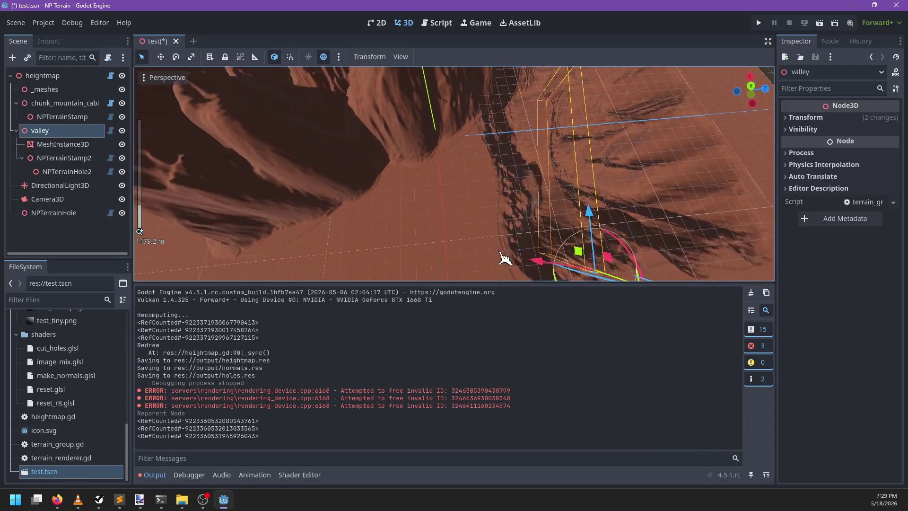
{"action": "scroll", "coordinate": [504, 258], "scroll_direction": "down", "scroll_amount": 2}
{"action": "mouse_move", "coordinate": [544, 237]}
{"action": "left_mouse_down"}
{"action": "mouse_move", "coordinate": [551, 229]}
{"action": "mouse_move", "coordinate": [539, 245]}
{"action": "mouse_move", "coordinate": [532, 222]}
{"action": "mouse_move", "coordinate": [475, 209]}
{"action": "mouse_move", "coordinate": [495, 158]}
{"action": "mouse_move", "coordinate": [520, 148]}
{"action": "mouse_move", "coordinate": [536, 178]}
{"action": "mouse_move", "coordinate": [486, 201]}
{"action": "mouse_move", "coordinate": [434, 192]}
{"action": "mouse_move", "coordinate": [417, 208]}
{"action": "mouse_move", "coordinate": [526, 238]}
{"action": "mouse_move", "coordinate": [558, 195]}
{"action": "mouse_move", "coordinate": [578, 203]}
{"action": "mouse_move", "coordinate": [497, 253]}
{"action": "mouse_move", "coordinate": [512, 258]}
{"action": "mouse_move", "coordinate": [492, 209]}
{"action": "left_mouse_up"}
{"action": "scroll", "coordinate": [513, 223], "scroll_direction": "down", "scroll_amount": 3}
{"action": "left_click", "coordinate": [751, 292]}
{"action": "scroll", "coordinate": [500, 154], "scroll_direction": "up", "scroll_amount": 8}
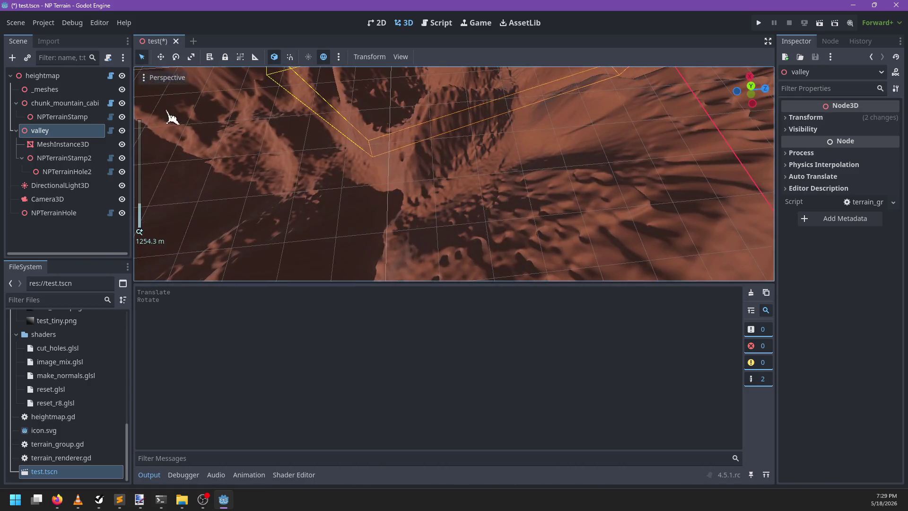
- Frame NPTerrainHole2, lower it about 14 units, slide it into the terrain and save the scene
{"action": "left_click", "coordinate": [52, 145]}
{"action": "scroll", "coordinate": [341, 156], "scroll_direction": "down", "scroll_amount": 8}
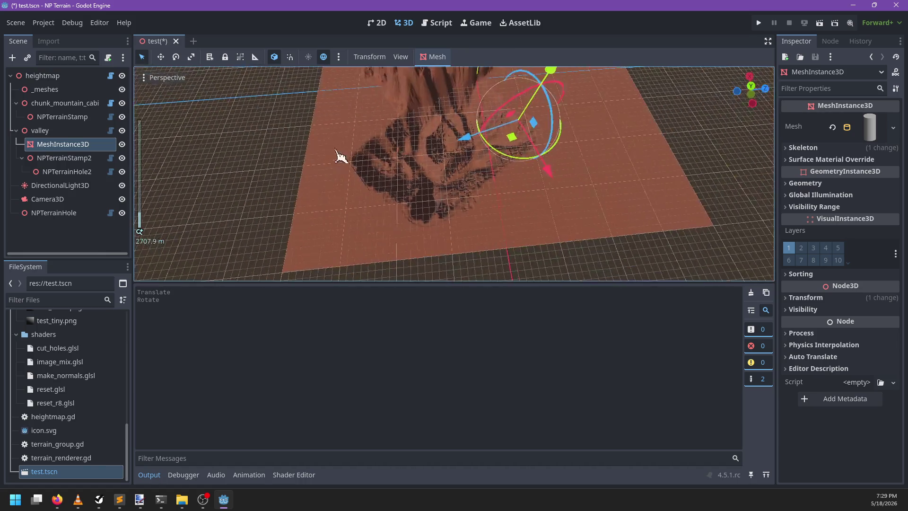
{"action": "left_click", "coordinate": [67, 172]}
{"action": "key", "text": "f"}
{"action": "mouse_move", "coordinate": [442, 198]}
{"action": "left_mouse_down"}
{"action": "mouse_move", "coordinate": [402, 148]}
{"action": "mouse_move", "coordinate": [406, 132]}
{"action": "left_mouse_up"}
{"action": "left_click_drag", "start_coordinate": [455, 113], "coordinate": [543, 187]}
{"action": "mouse_move", "coordinate": [464, 196]}
{"action": "left_mouse_down"}
{"action": "mouse_move", "coordinate": [470, 219]}
{"action": "mouse_move", "coordinate": [446, 166]}
{"action": "mouse_move", "coordinate": [442, 173]}
{"action": "left_mouse_up"}
{"action": "scroll", "coordinate": [520, 179], "scroll_direction": "down", "scroll_amount": 10}
{"action": "key", "text": "ctrl+s"}
- Change common_data_size in terrain_renderer.gd from 16 to 20
{"action": "left_click", "coordinate": [438, 23]}
{"action": "scroll", "coordinate": [471, 208], "scroll_direction": "down", "scroll_amount": 2}
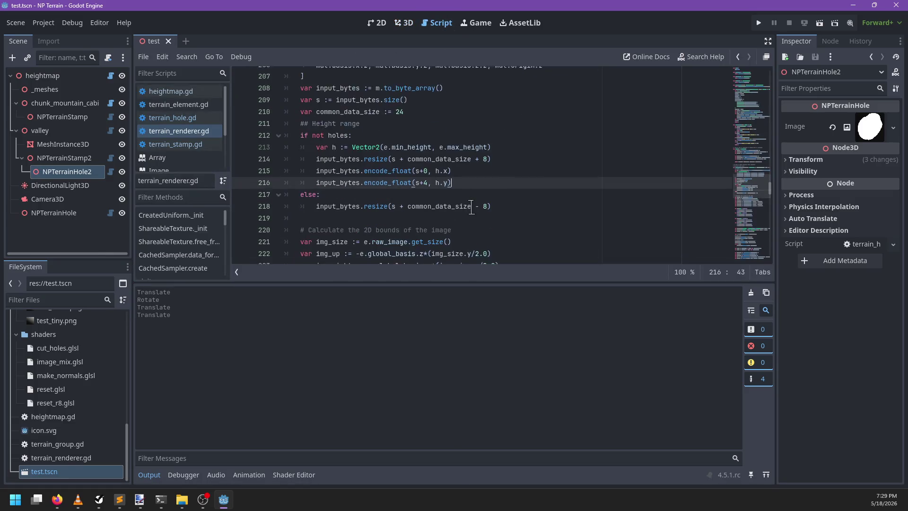
{"action": "scroll", "coordinate": [506, 194], "scroll_direction": "down", "scroll_amount": 4}
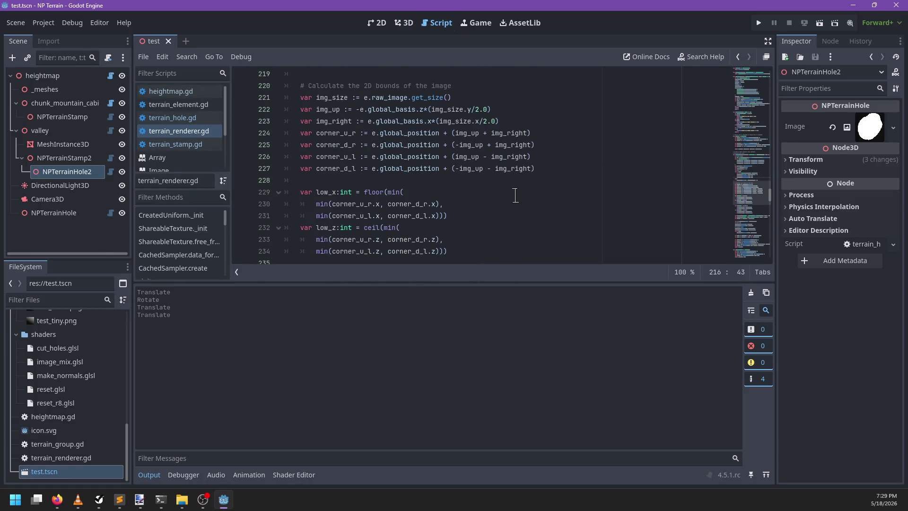
{"action": "scroll", "coordinate": [514, 194], "scroll_direction": "up", "scroll_amount": 6}
{"action": "left_click", "coordinate": [433, 182]}
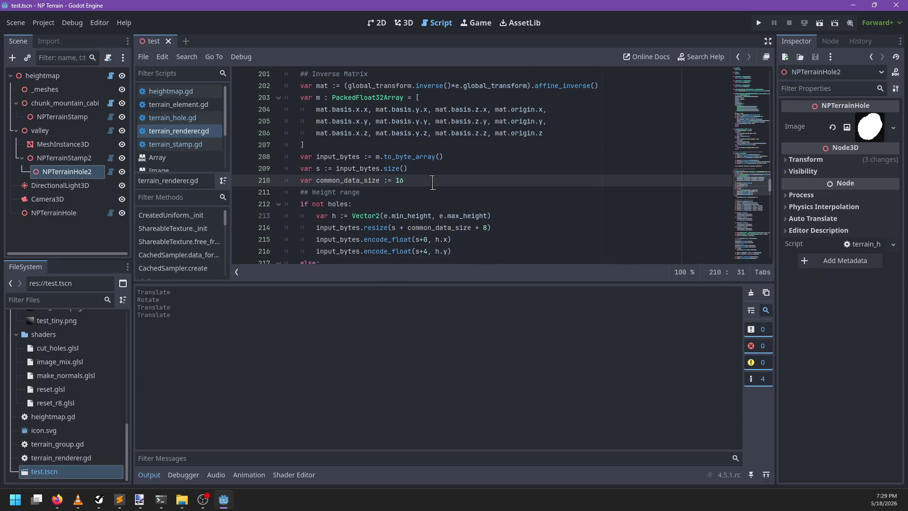
{"action": "key", "text": "BackSpace"}
{"action": "key", "text": "BackSpace"}
{"action": "scroll", "coordinate": [504, 192], "scroll_direction": "down", "scroll_amount": 1}
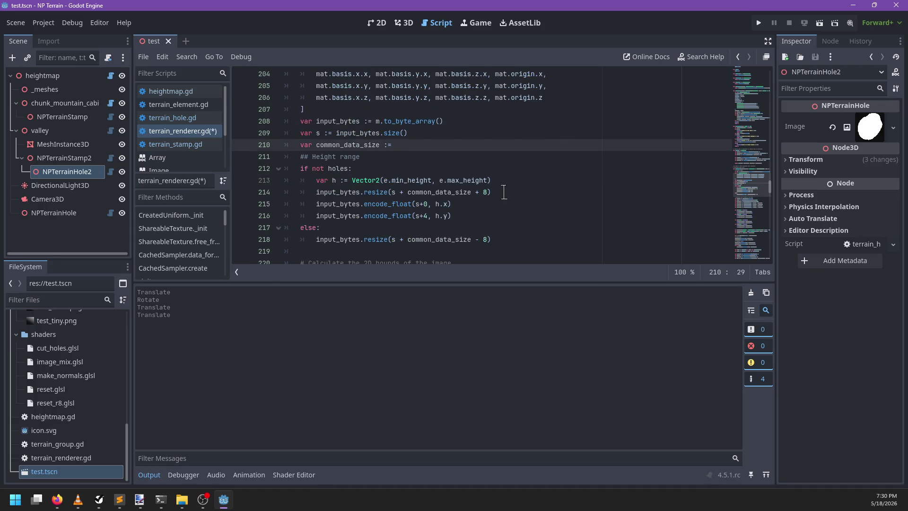
{"action": "type", "text": "20"}
- Declare var padding := 0 after common_data_size and set padding = 4 under if not holes
{"action": "left_click", "coordinate": [481, 212]}
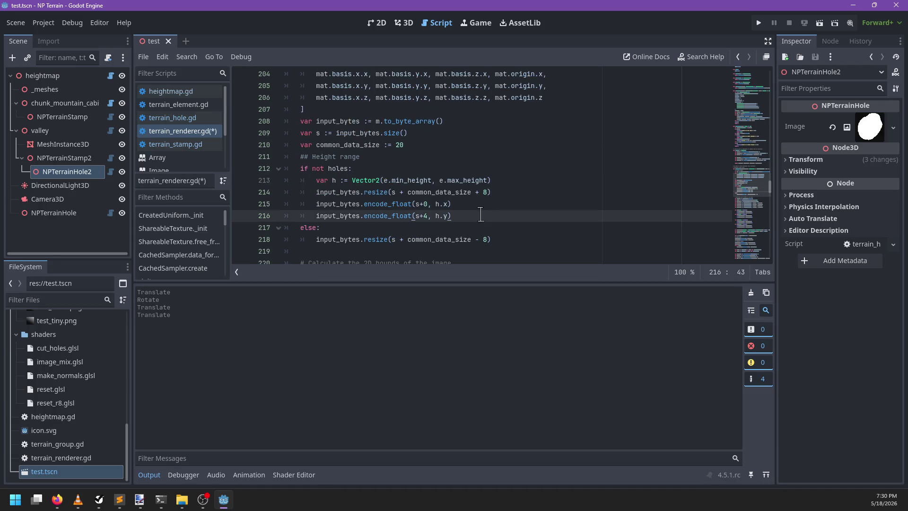
{"action": "scroll", "coordinate": [506, 199], "scroll_direction": "down", "scroll_amount": 1}
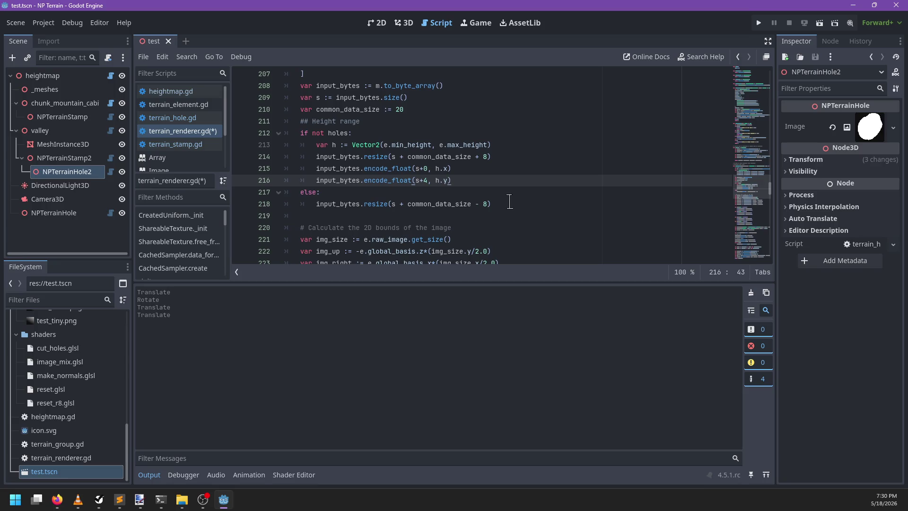
{"action": "scroll", "coordinate": [510, 201], "scroll_direction": "down", "scroll_amount": 3}
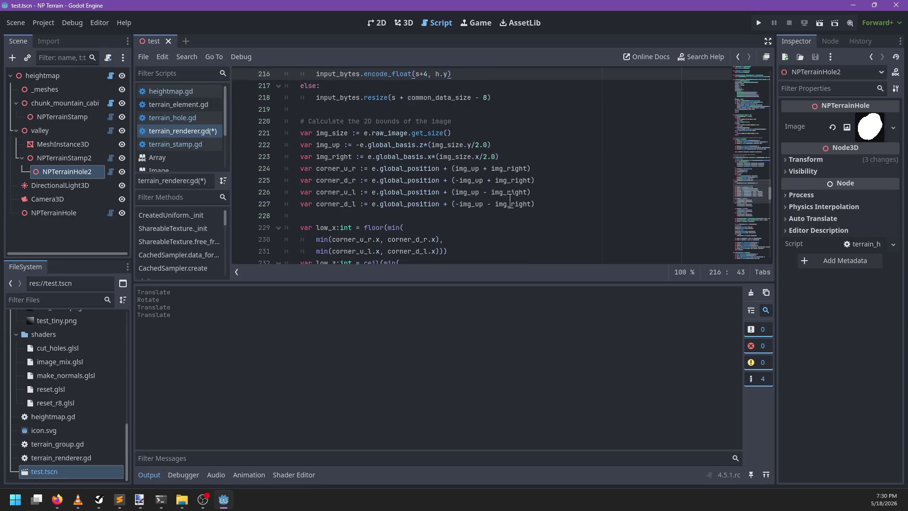
{"action": "scroll", "coordinate": [510, 202], "scroll_direction": "up", "scroll_amount": 3}
{"action": "left_click", "coordinate": [427, 108]}
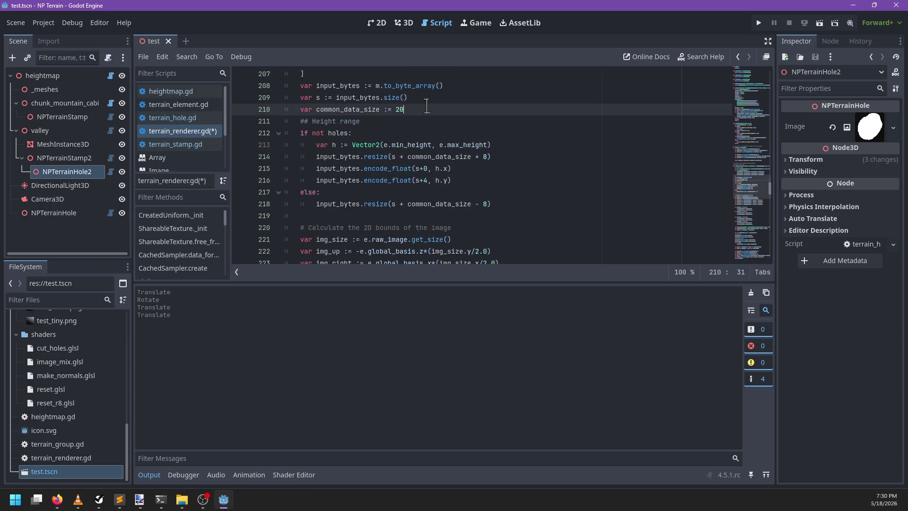
{"action": "key", "text": "Return"}
{"action": "type", "text": "var buffer"}
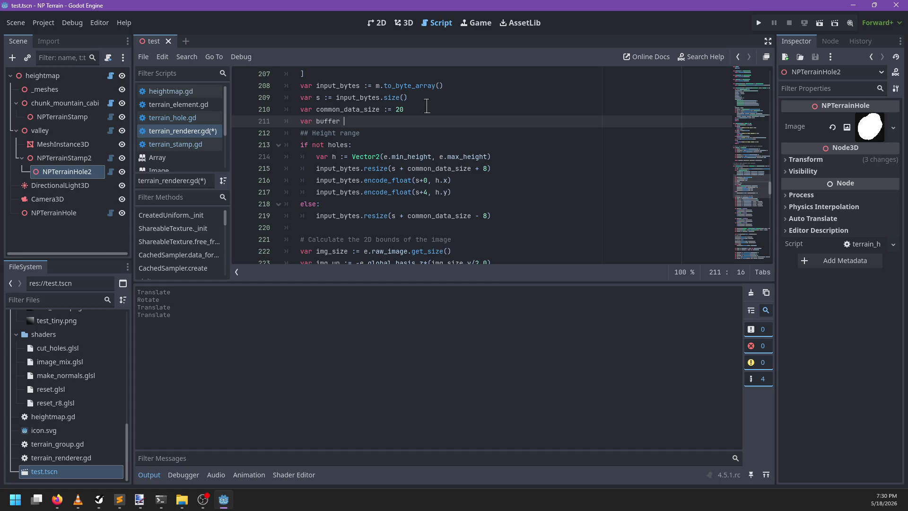
{"action": "type", "text": "0"}
{"action": "left_click", "coordinate": [387, 144]}
{"action": "key", "text": "Return"}
{"action": "type", "text": "buffer = 4"}
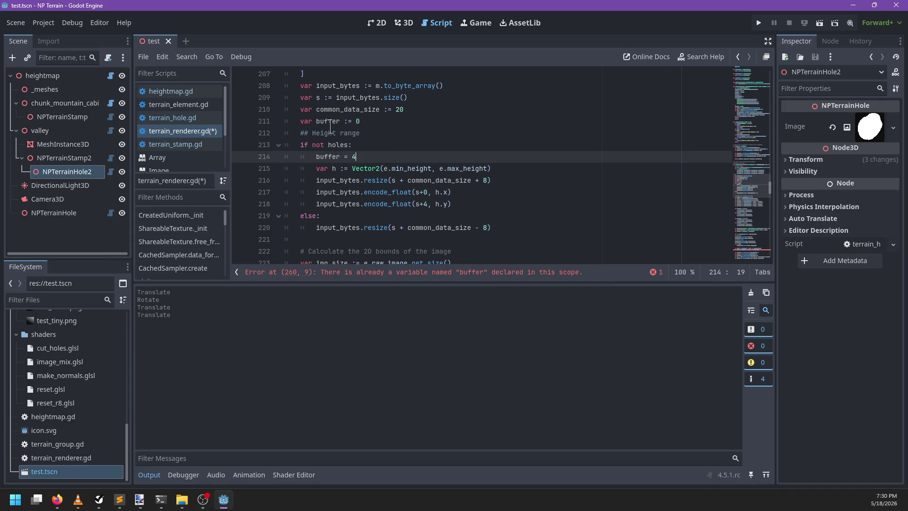
{"action": "double_click", "coordinate": [327, 122]}
{"action": "type", "text": "pa"}
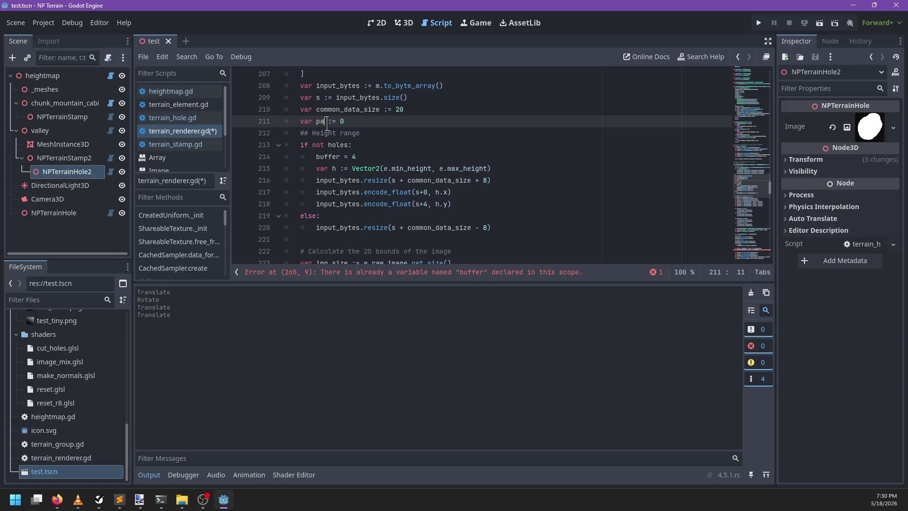
{"action": "type", "text": "dding"}
{"action": "double_click", "coordinate": [329, 157]}
{"action": "type", "text": "pad"}
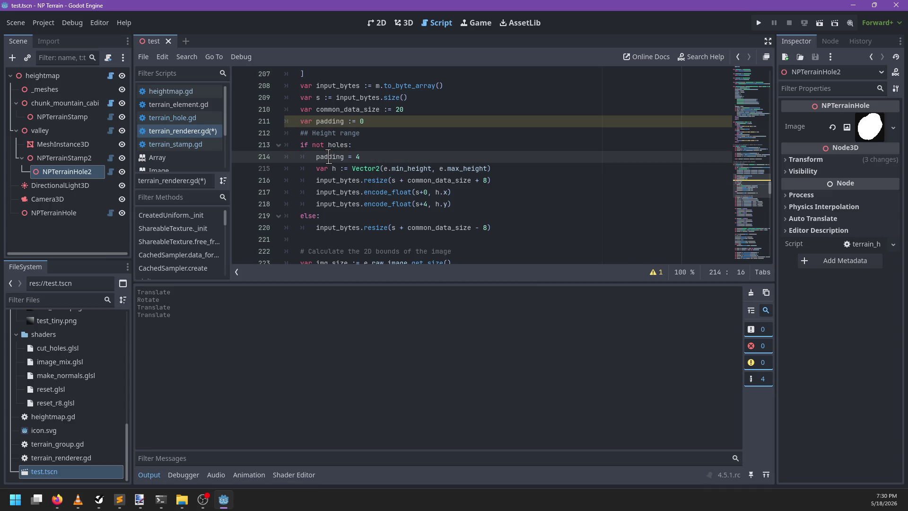
{"action": "left_click", "coordinate": [343, 121]}
- Append '- padding' after common_data_size on line 249 and save
{"action": "scroll", "coordinate": [452, 204], "scroll_direction": "down", "scroll_amount": 4}
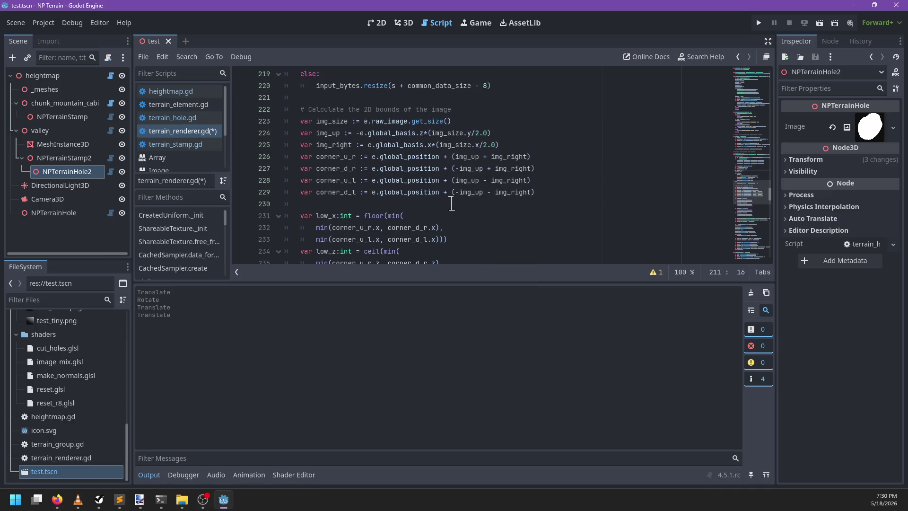
{"action": "scroll", "coordinate": [461, 118], "scroll_direction": "down", "scroll_amount": 2}
{"action": "scroll", "coordinate": [460, 133], "scroll_direction": "up", "scroll_amount": 3}
{"action": "scroll", "coordinate": [350, 152], "scroll_direction": "down", "scroll_amount": 9}
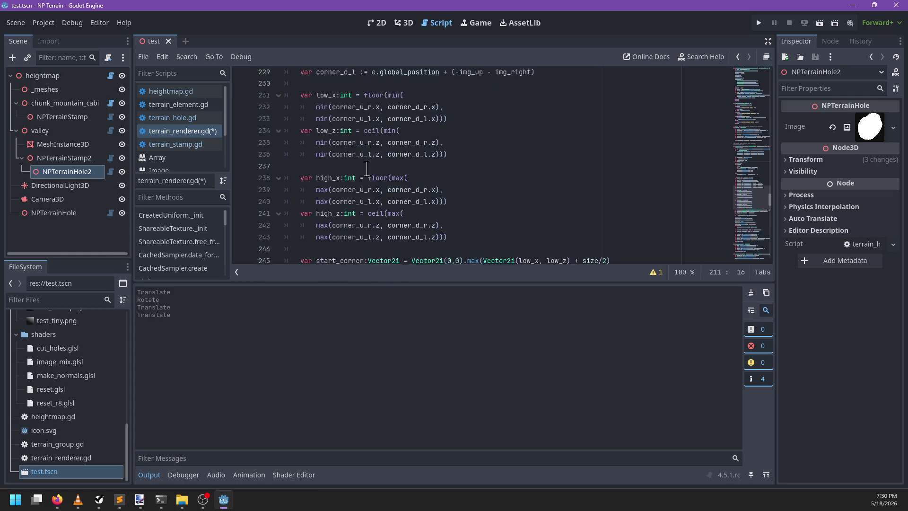
{"action": "left_click", "coordinate": [511, 142]}
{"action": "type", "text": "- padding"}
{"action": "scroll", "coordinate": [505, 175], "scroll_direction": "up", "scroll_amount": 3}
{"action": "scroll", "coordinate": [505, 175], "scroll_direction": "up", "scroll_amount": 11}
{"action": "key", "text": "ctrl+s"}
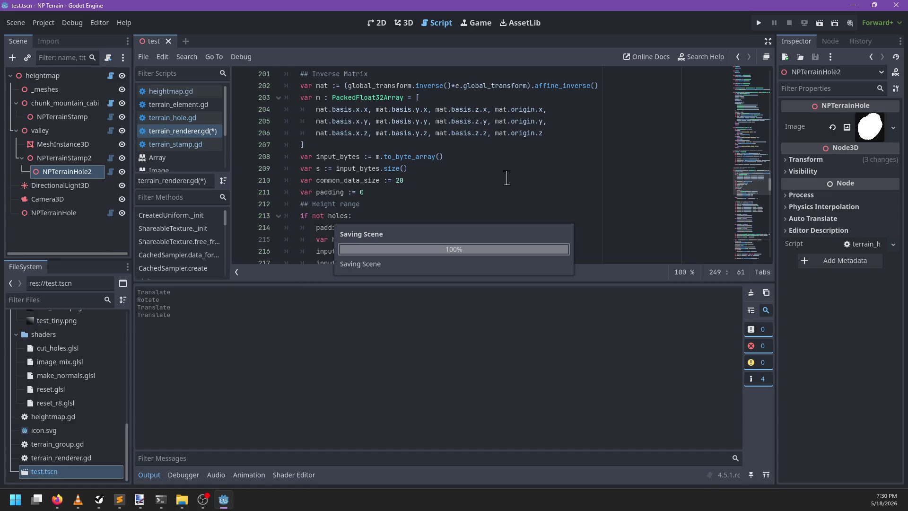
- Reload test.tscn in the 3D view and drag NPTerrainHole2 to test the hole cut
{"action": "scroll", "coordinate": [501, 178], "scroll_direction": "down", "scroll_amount": 2}
{"action": "left_click", "coordinate": [404, 24]}
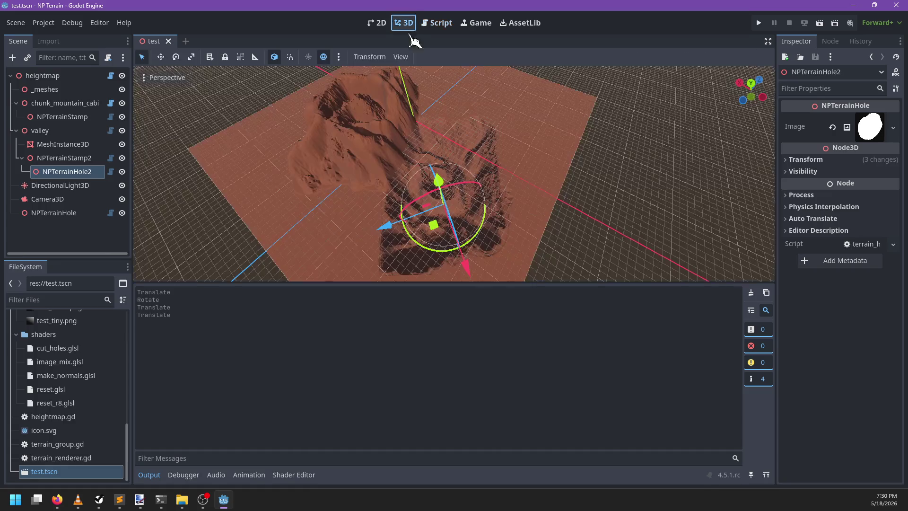
{"action": "left_click", "coordinate": [169, 41]}
{"action": "double_click", "coordinate": [102, 473]}
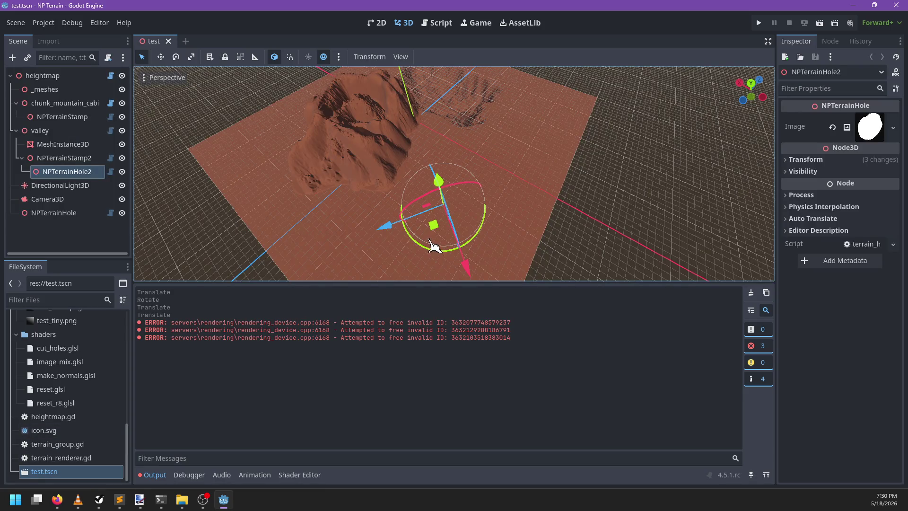
{"action": "left_click_drag", "start_coordinate": [434, 226], "coordinate": [453, 213]}
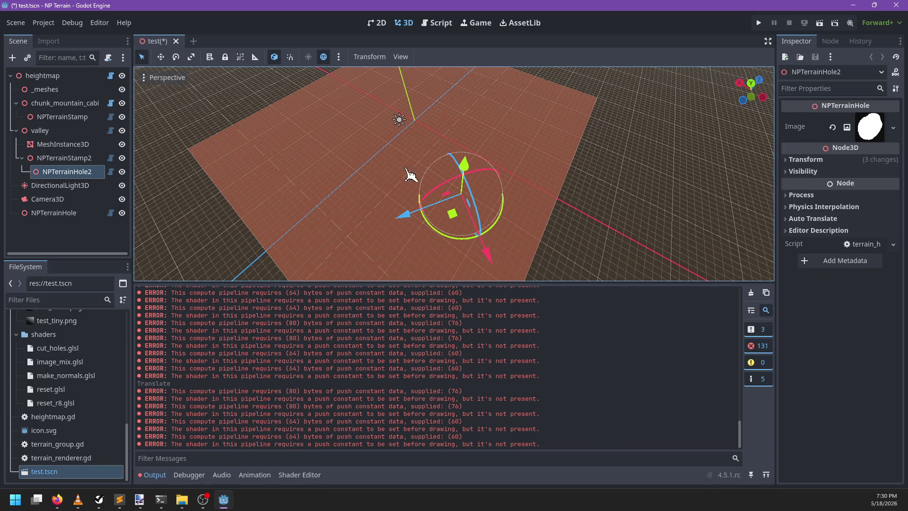
- Change the else-branch input_bytes resize to common_data_size - 4, save, and clear the output log
{"action": "left_click", "coordinate": [436, 22]}
{"action": "left_click", "coordinate": [488, 158]}
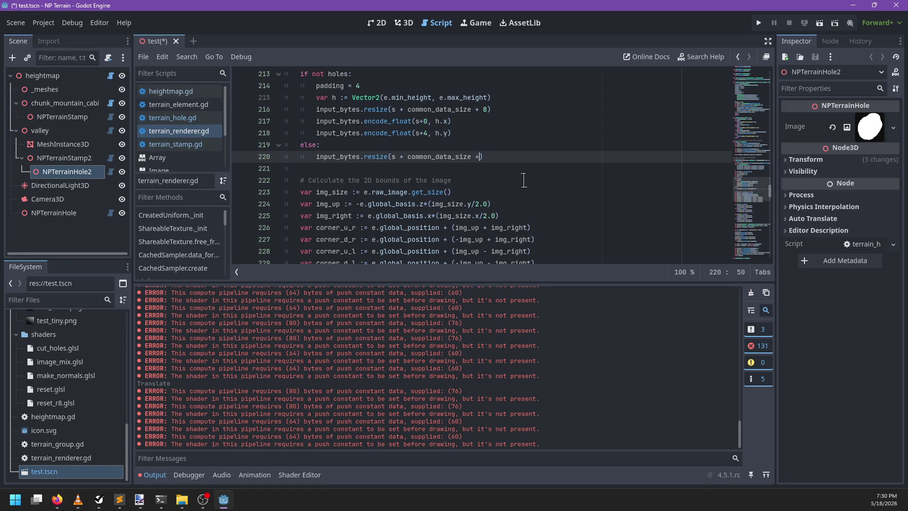
{"action": "type", "text": "- 4"}
{"action": "key", "text": "ctrl+s"}
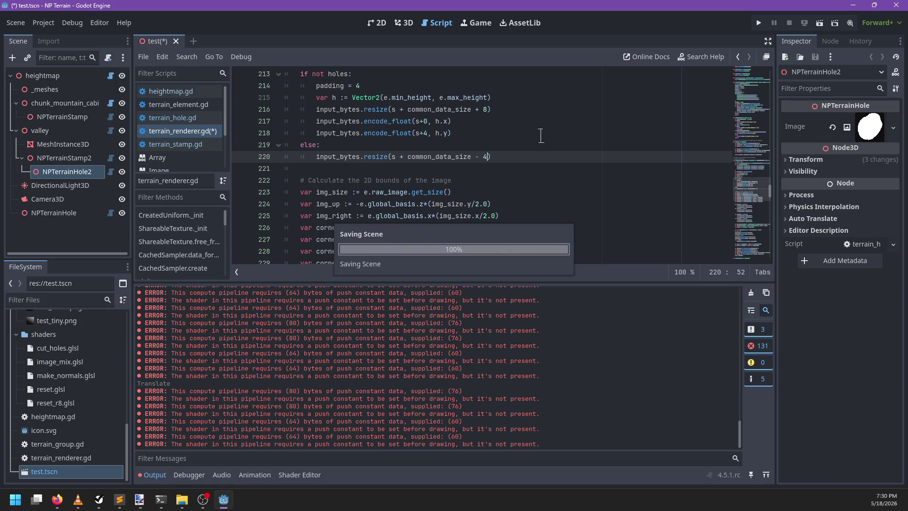
{"action": "left_click", "coordinate": [405, 22]}
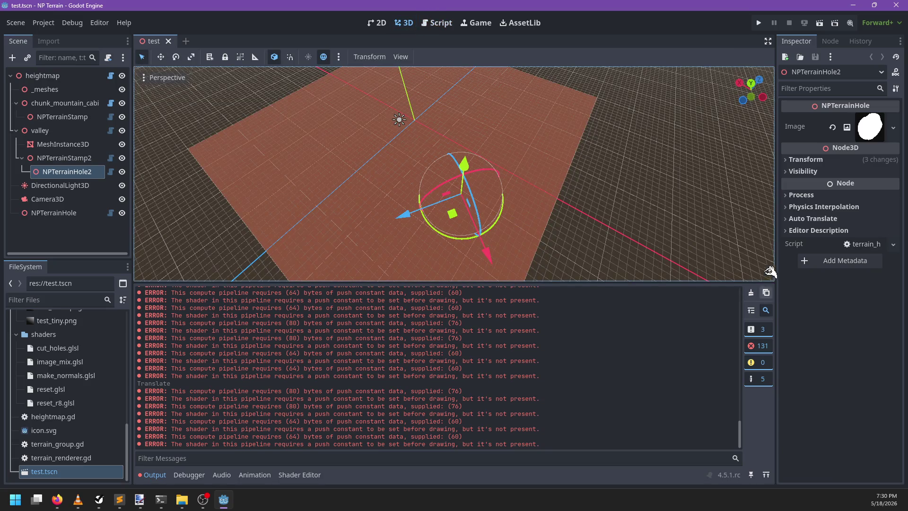
{"action": "left_click", "coordinate": [751, 293]}
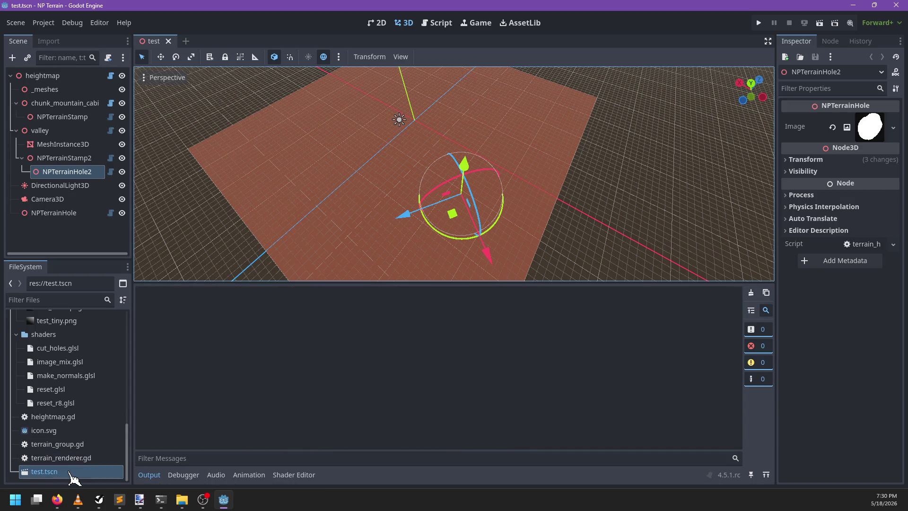
- Reopen test.tscn, move the hole to check the terrain update, then undo the move
{"action": "left_click", "coordinate": [168, 41]}
{"action": "double_click", "coordinate": [78, 469]}
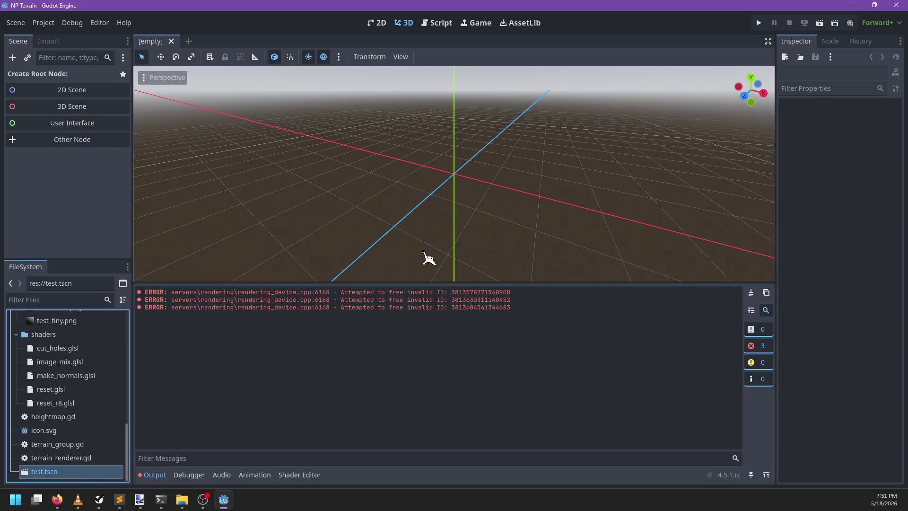
{"action": "left_click_drag", "start_coordinate": [447, 220], "coordinate": [464, 217]}
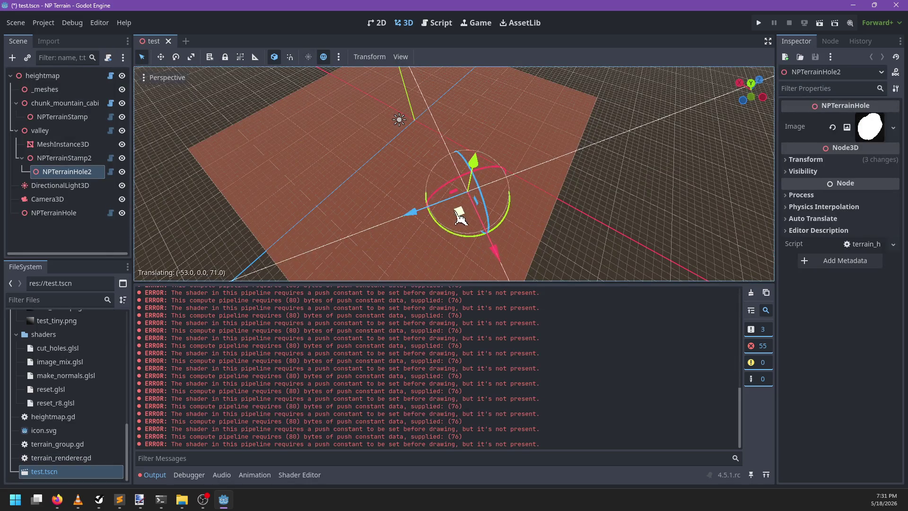
{"action": "key", "text": "ctrl+z"}
- Change the no-holes resize line to common_data_size + 12 and save terrain_renderer.gd
{"action": "scroll", "coordinate": [402, 387], "scroll_direction": "up", "scroll_amount": 1}
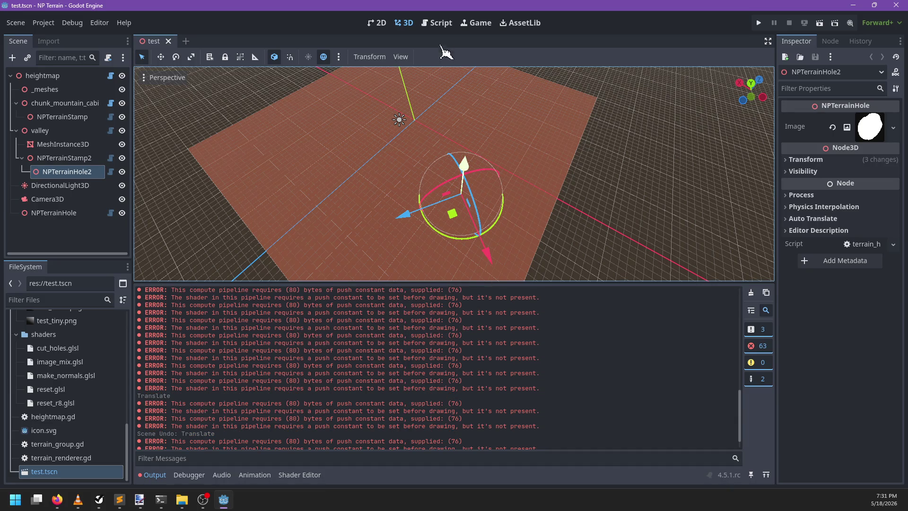
{"action": "left_click", "coordinate": [437, 23]}
{"action": "scroll", "coordinate": [499, 173], "scroll_direction": "up", "scroll_amount": 2}
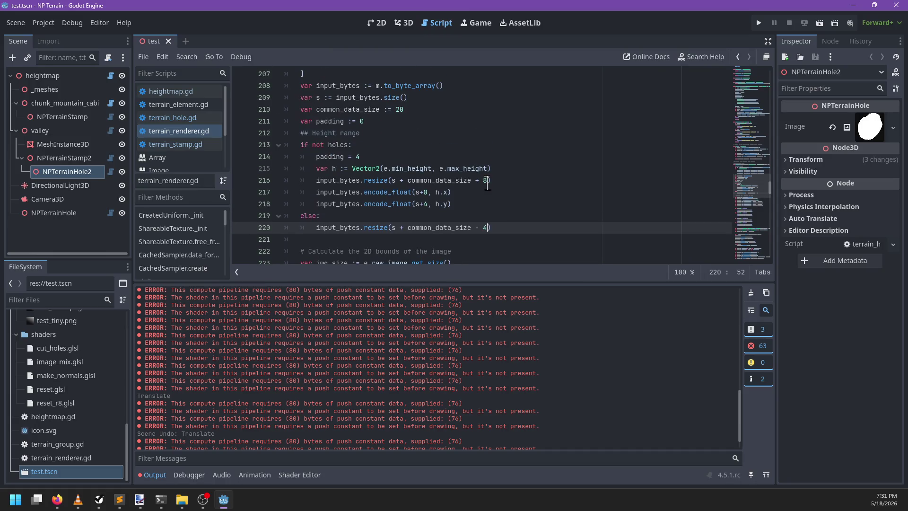
{"action": "left_click", "coordinate": [489, 182]}
{"action": "type", "text": "12"}
{"action": "key", "text": "ctrl+s"}
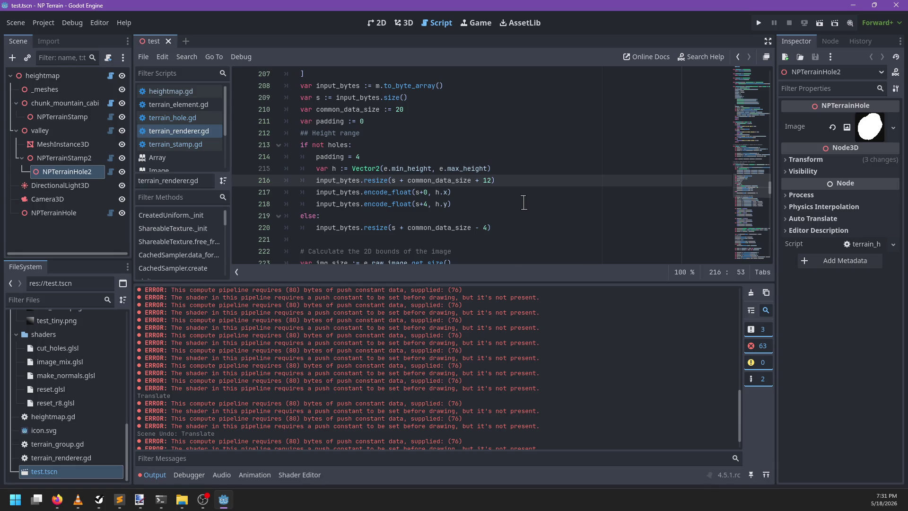
- Reload test.tscn in 3D, drag the terrain hole across the terrain, and undo it
{"action": "left_click", "coordinate": [169, 41]}
{"action": "double_click", "coordinate": [104, 472]}
{"action": "left_click", "coordinate": [404, 23]}
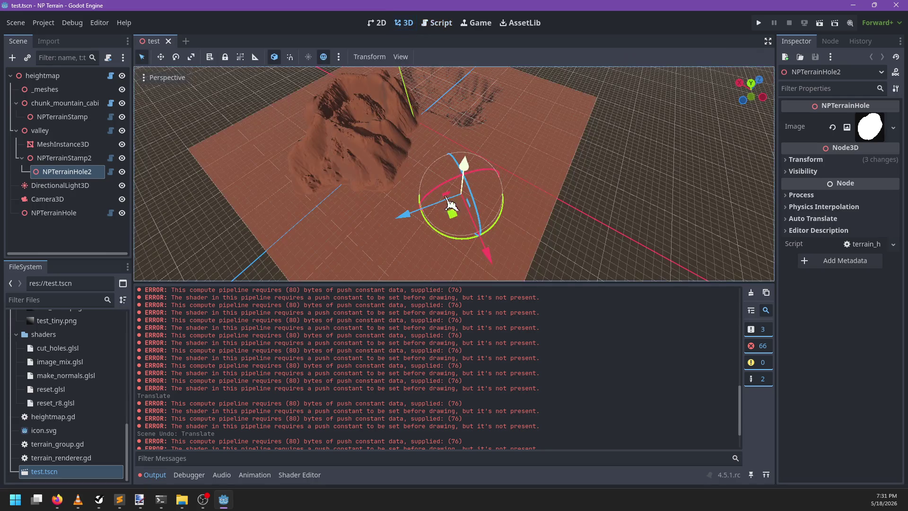
{"action": "mouse_move", "coordinate": [455, 222]}
{"action": "left_mouse_down"}
{"action": "mouse_move", "coordinate": [490, 203]}
{"action": "mouse_move", "coordinate": [478, 184]}
{"action": "mouse_move", "coordinate": [473, 208]}
{"action": "left_mouse_up"}
{"action": "key", "text": "ctrl+z"}
{"action": "left_click", "coordinate": [751, 292]}
{"action": "key", "text": "ctrl+z"}
{"action": "left_click", "coordinate": [438, 23]}
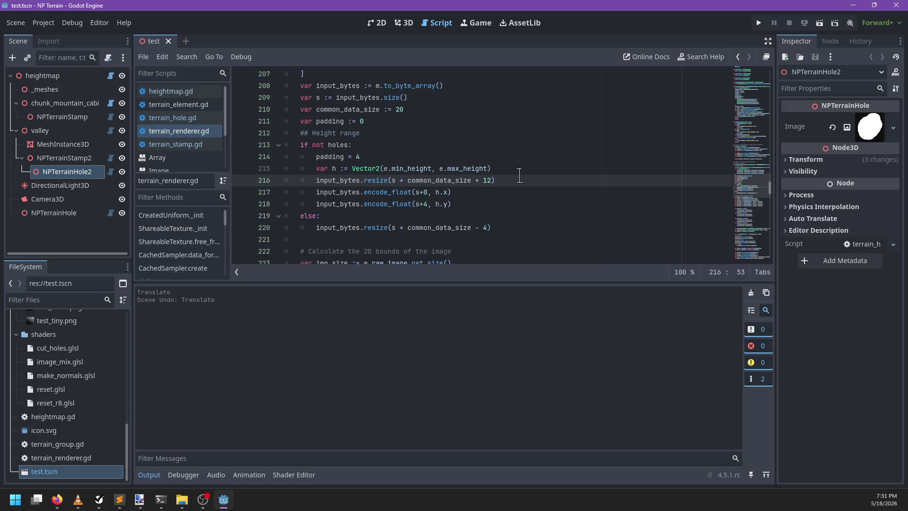
- Undo the padding rename, its value, and the common_data_size and else-resize edits
{"action": "key", "text": "ctrl+z"}
{"action": "key", "text": "ctrl+z"}
{"action": "key", "text": "ctrl+z"}
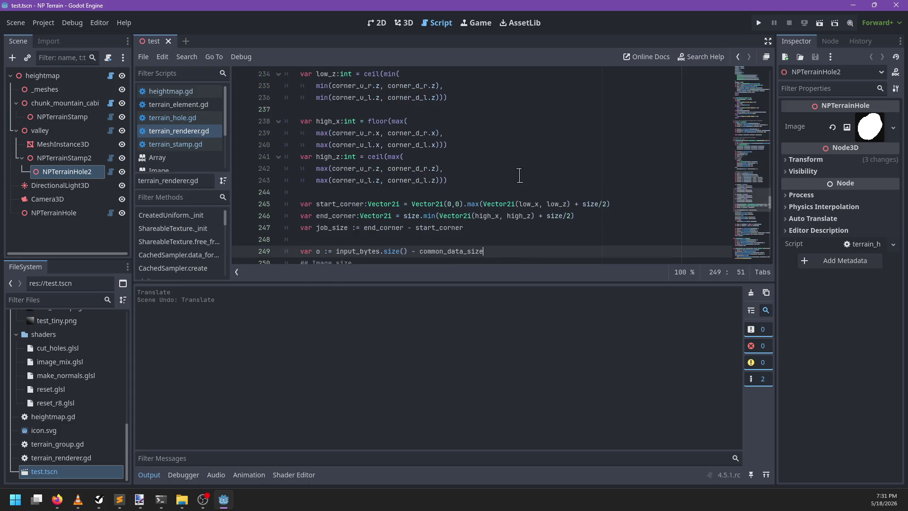
{"action": "key", "text": "ctrl+z"}
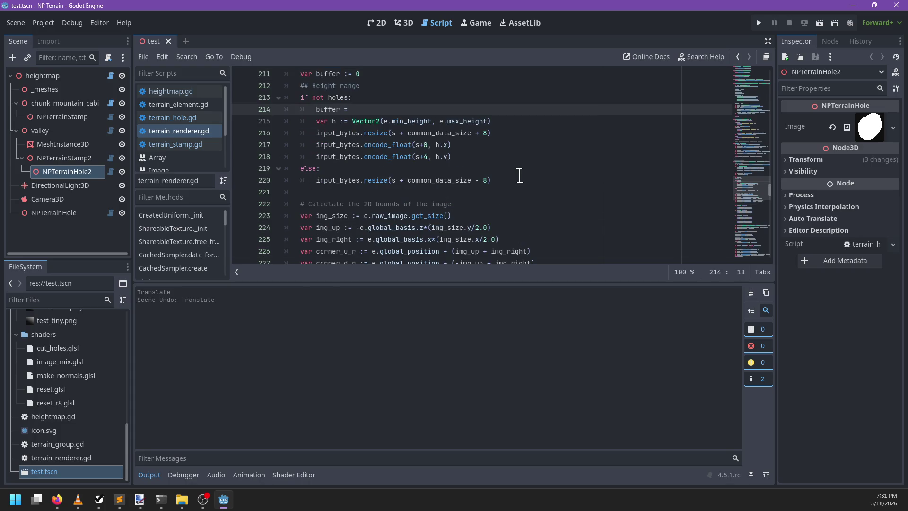
{"action": "key", "text": "ctrl+z"}
{"action": "key", "text": "ctrl+z"}
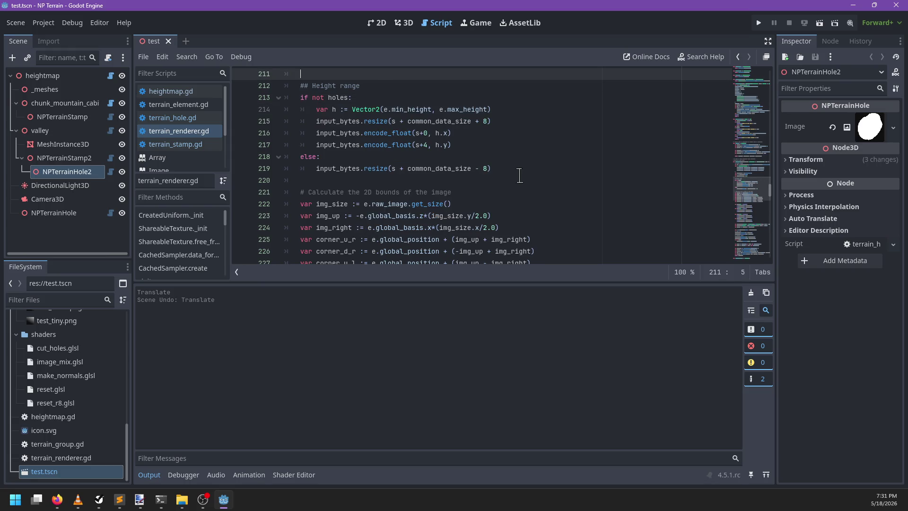
{"action": "scroll", "coordinate": [515, 172], "scroll_direction": "up", "scroll_amount": 2}
{"action": "key", "text": "ctrl+z"}
{"action": "key", "text": "ctrl+z"}
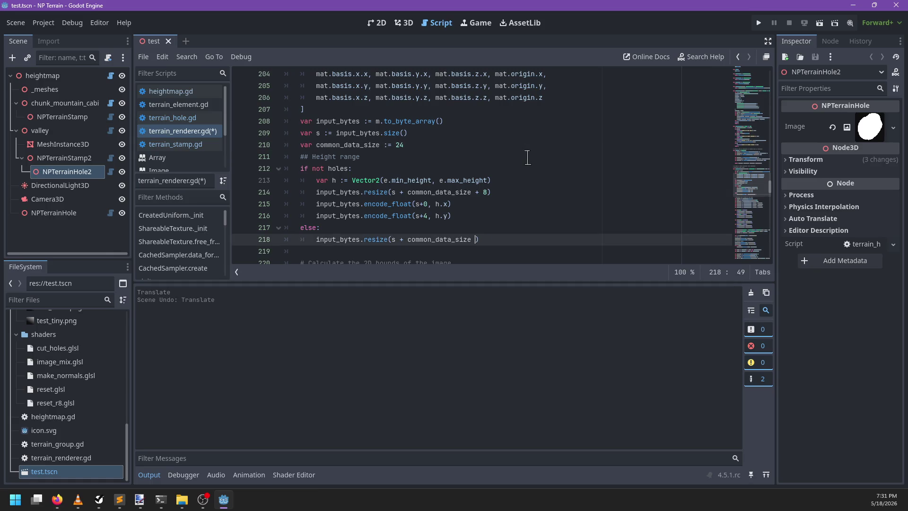
{"action": "key", "text": "ctrl+z"}
- Keep undoing, including stray 'input_butes' text, until the else branch resizes by minus 8 again
{"action": "key", "text": "ctrl+z"}
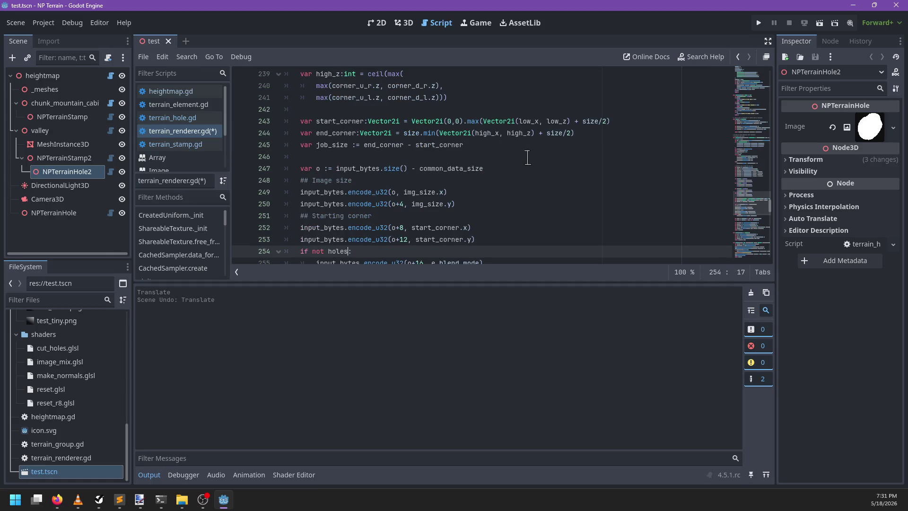
{"action": "key", "text": "ctrl+shift+z"}
{"action": "key", "text": "ctrl+shift+z"}
{"action": "key", "text": "ctrl+z"}
{"action": "key", "text": "ctrl+z"}
{"action": "key", "text": "ctrl+z"}
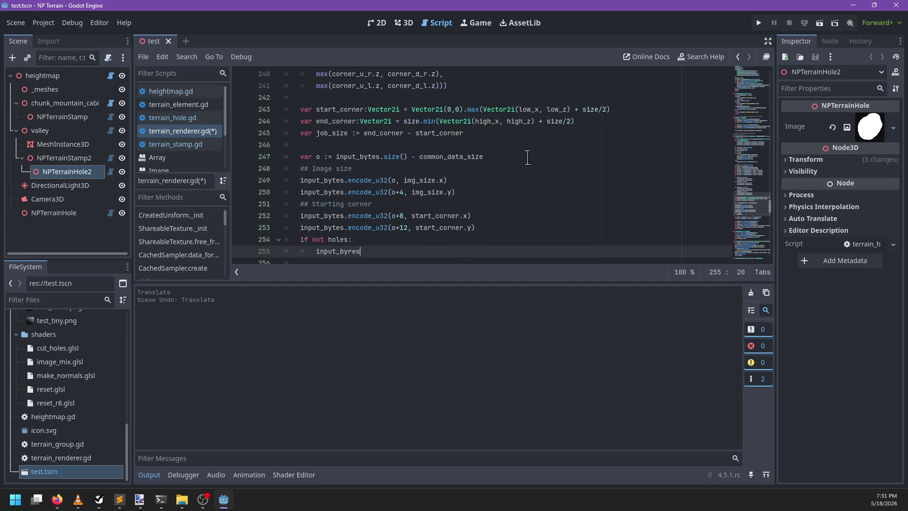
{"action": "type", "text": "input_butes"}
{"action": "key", "text": "ctrl+z"}
{"action": "key", "text": "ctrl+z"}
{"action": "key", "text": "ctrl+z"}
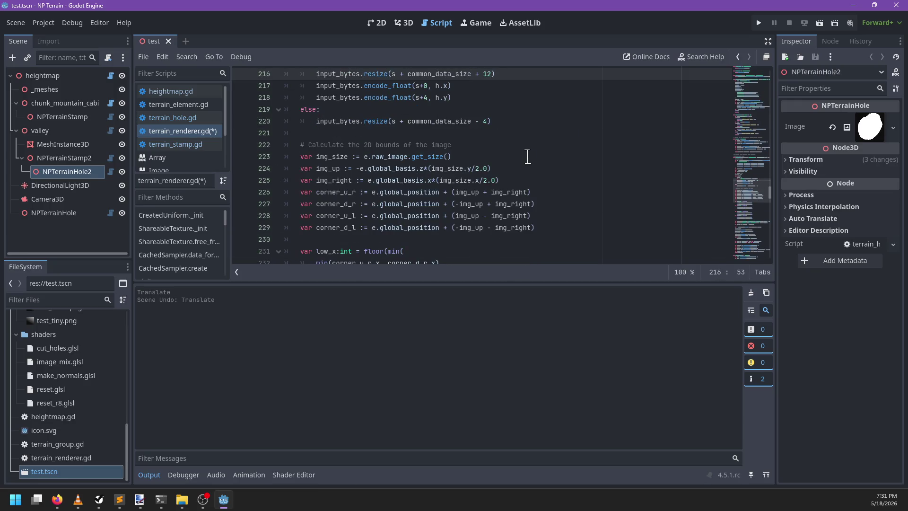
{"action": "key", "text": "ctrl+z"}
{"action": "key", "text": "ctrl+z"}
{"action": "key", "text": "ctrl+z"}
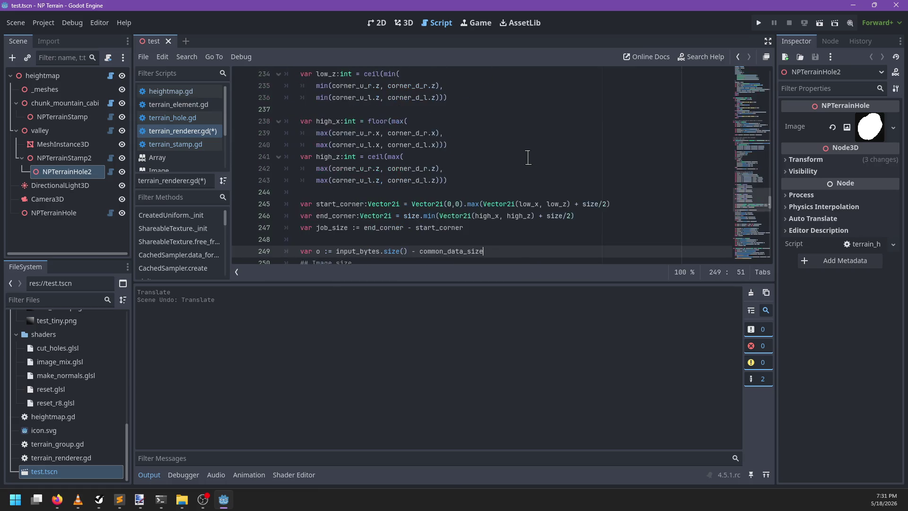
{"action": "key", "text": "ctrl+z"}
{"action": "key", "text": "ctrl+z"}
{"action": "key", "text": "ctrl+z"}
{"action": "key", "text": "ctrl+z"}
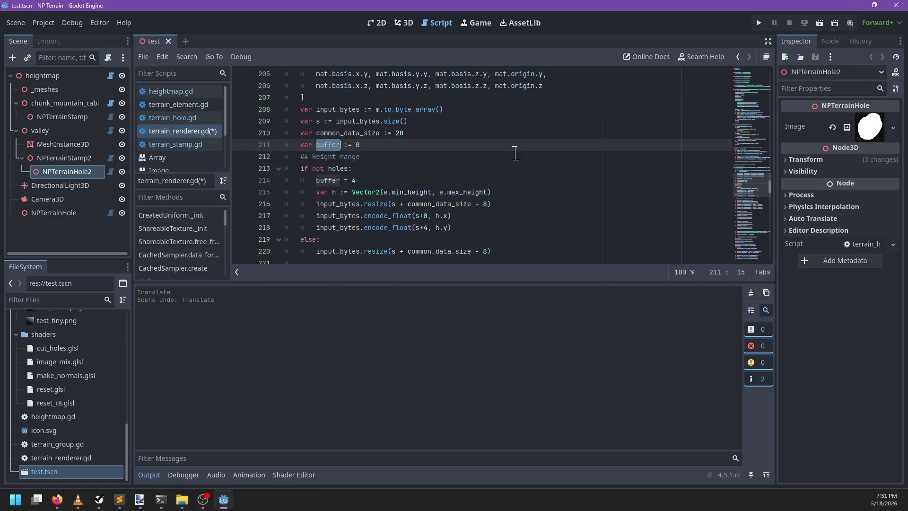
{"action": "key", "text": "ctrl+z"}
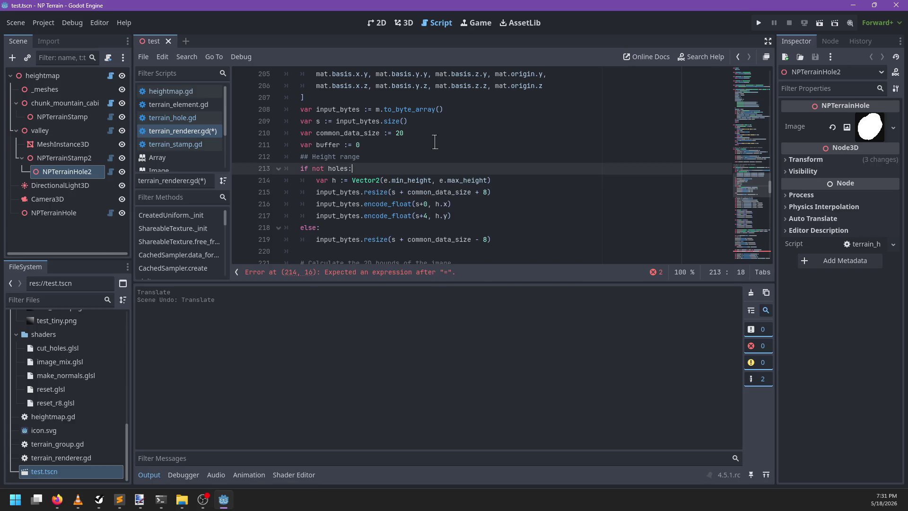
- Look over lines of the cut_holes.glsl shader in Sublime Text, then return to Godot
{"action": "key", "text": "alt+Tab"}
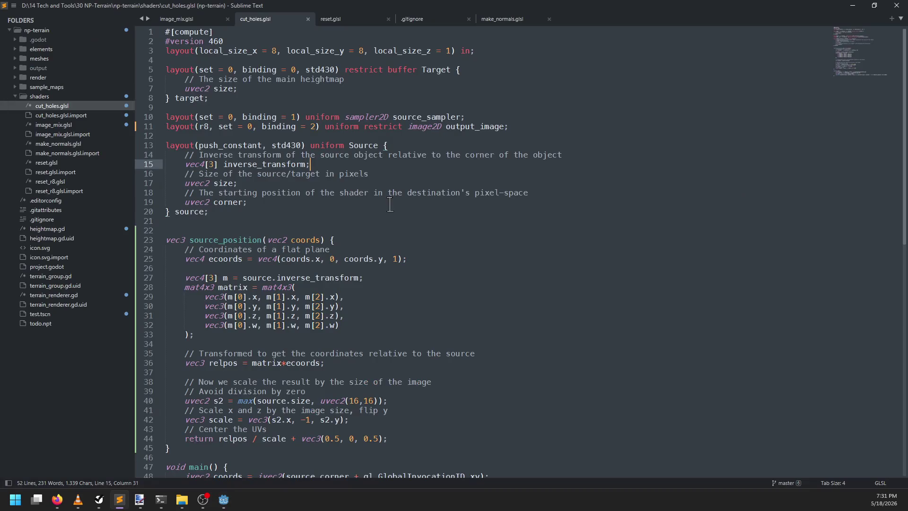
{"action": "left_click_drag", "start_coordinate": [390, 163], "coordinate": [369, 197]}
{"action": "key", "text": "alt+Tab"}
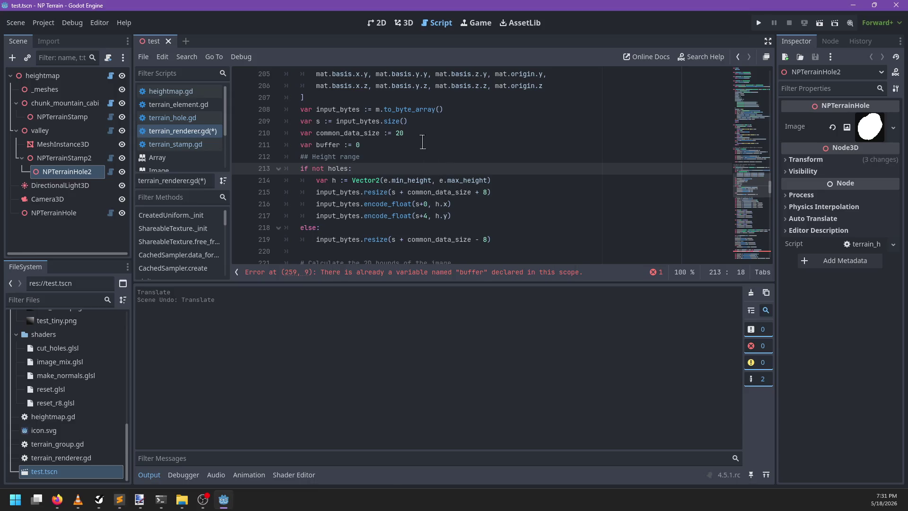
- Move the +8 input_bytes resize line above the if, delete the else branch, and save
{"action": "left_click", "coordinate": [418, 134]}
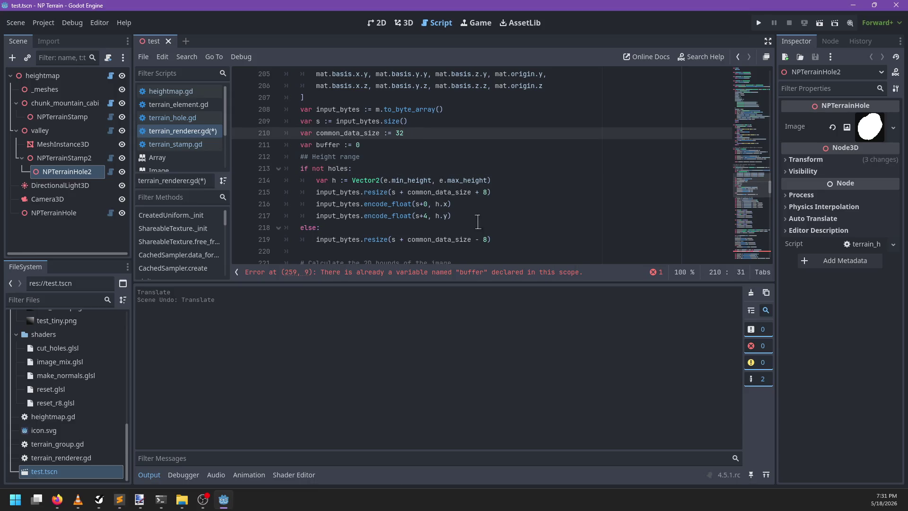
{"action": "left_click_drag", "start_coordinate": [497, 192], "coordinate": [509, 182]}
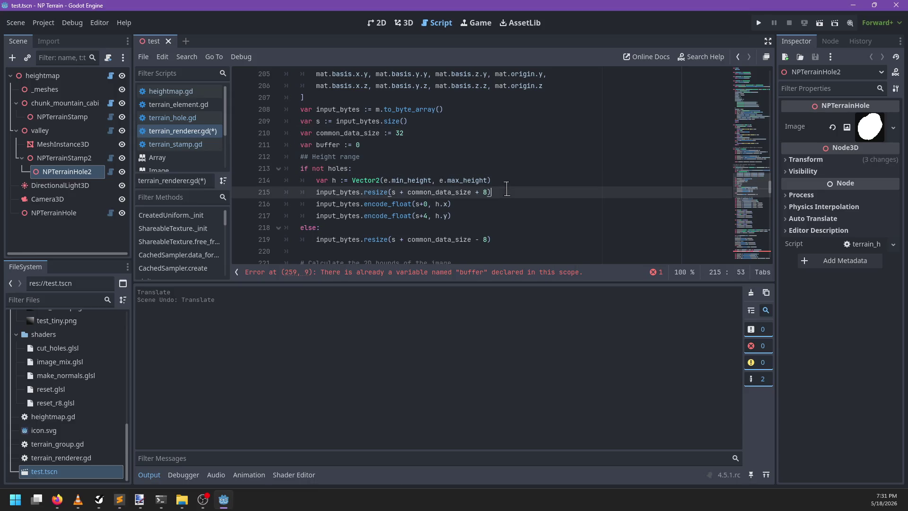
{"action": "left_click", "coordinate": [487, 237]}
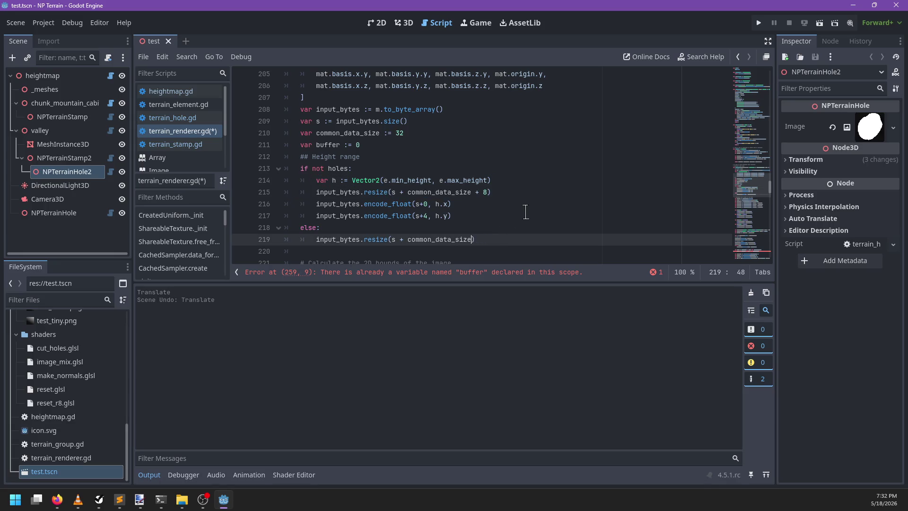
{"action": "left_click_drag", "start_coordinate": [506, 190], "coordinate": [508, 184]}
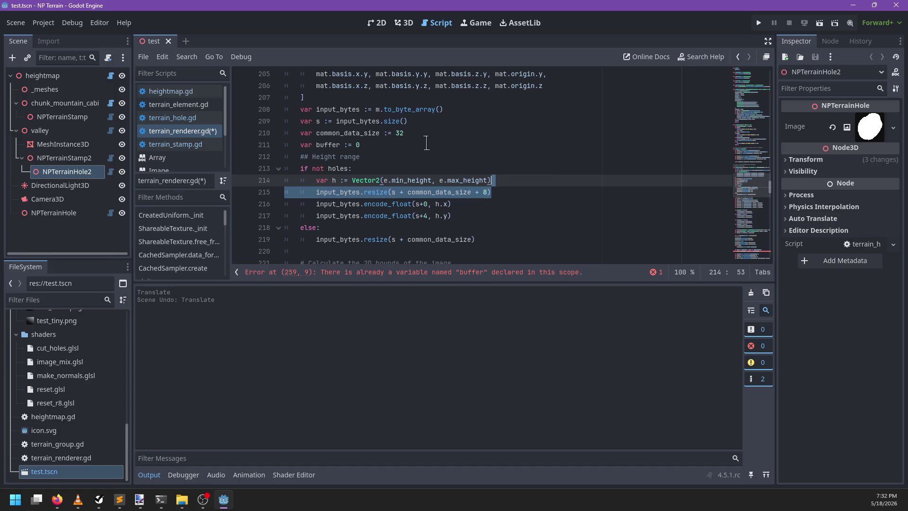
{"action": "key", "text": "alt+Up"}
{"action": "key", "text": "alt+Up"}
{"action": "key", "text": "alt+Up"}
{"action": "key", "text": "shift+Tab"}
{"action": "left_click_drag", "start_coordinate": [483, 251], "coordinate": [504, 218]}
{"action": "key", "text": "BackSpace"}
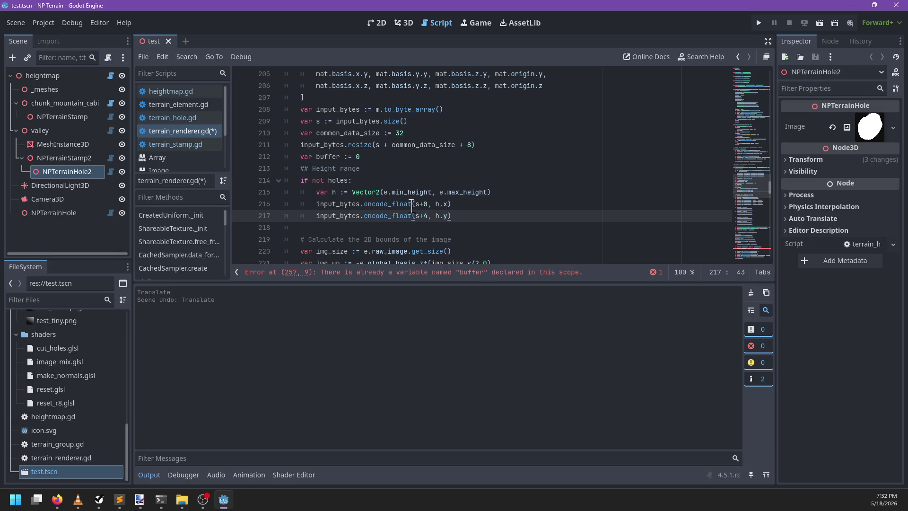
{"action": "key", "text": "ctrl+s"}
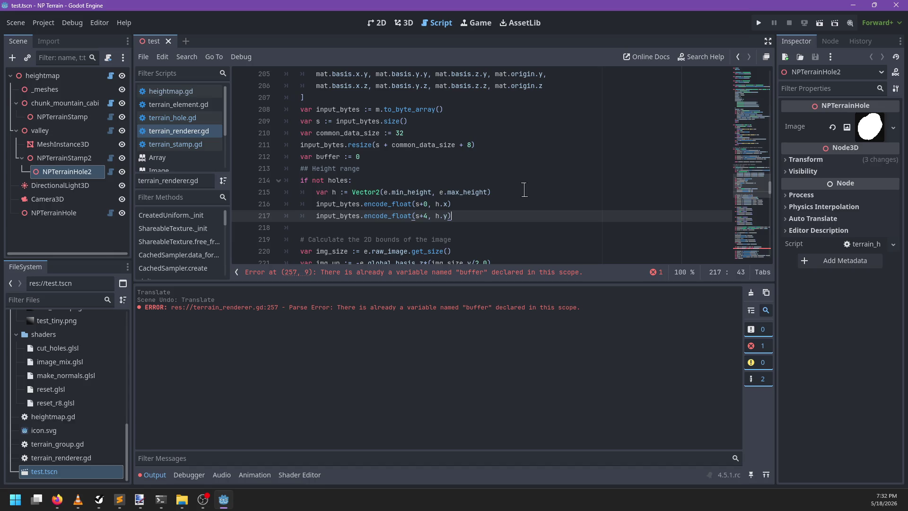
- Jump to the line 257 error and locate the other buffer declaration
{"action": "left_click", "coordinate": [466, 272]}
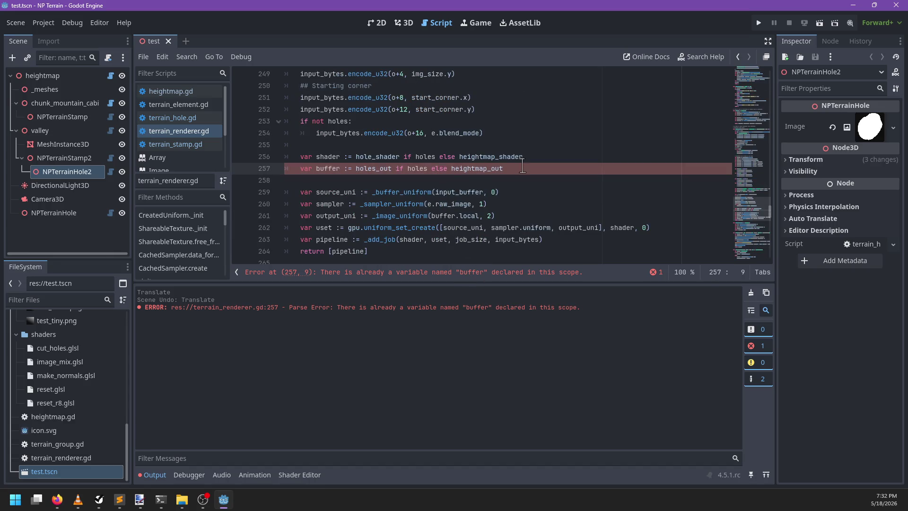
{"action": "left_click", "coordinate": [551, 160], "text": "shift"}
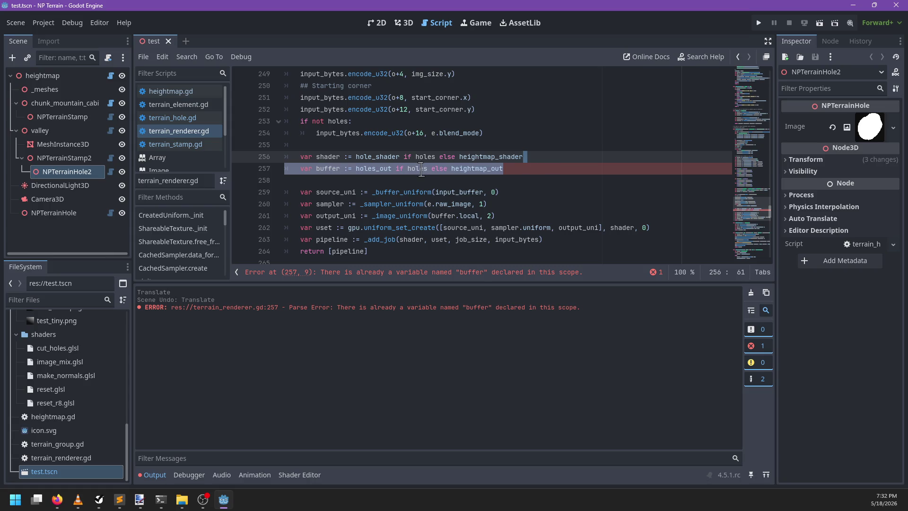
{"action": "left_click", "coordinate": [515, 169]}
{"action": "double_click", "coordinate": [327, 170]}
{"action": "scroll", "coordinate": [515, 179], "scroll_direction": "up", "scroll_amount": 10}
{"action": "scroll", "coordinate": [514, 179], "scroll_direction": "up", "scroll_amount": 7}
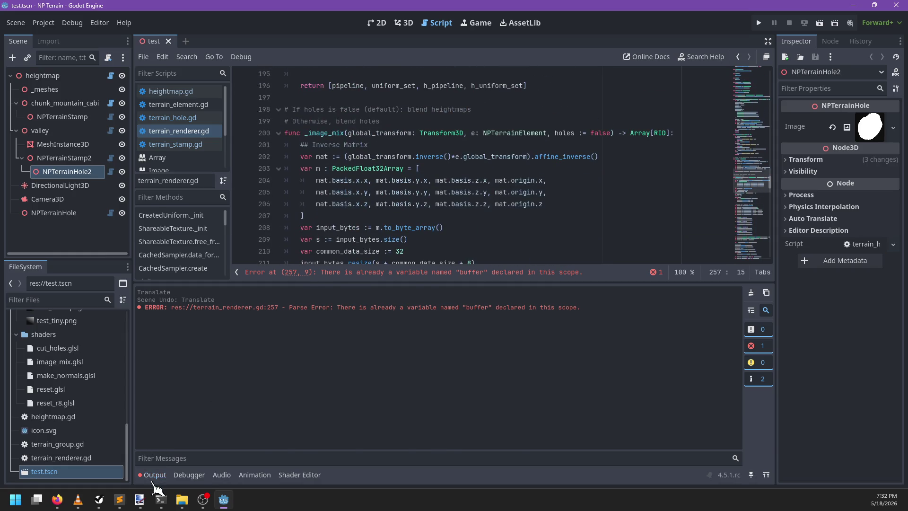
{"action": "left_click", "coordinate": [153, 475]}
{"action": "scroll", "coordinate": [473, 236], "scroll_direction": "down", "scroll_amount": 3}
- Delete the duplicate var buffer := 0 line, save terrain_renderer.gd and run the project
{"action": "left_click_drag", "start_coordinate": [520, 169], "coordinate": [522, 160]}
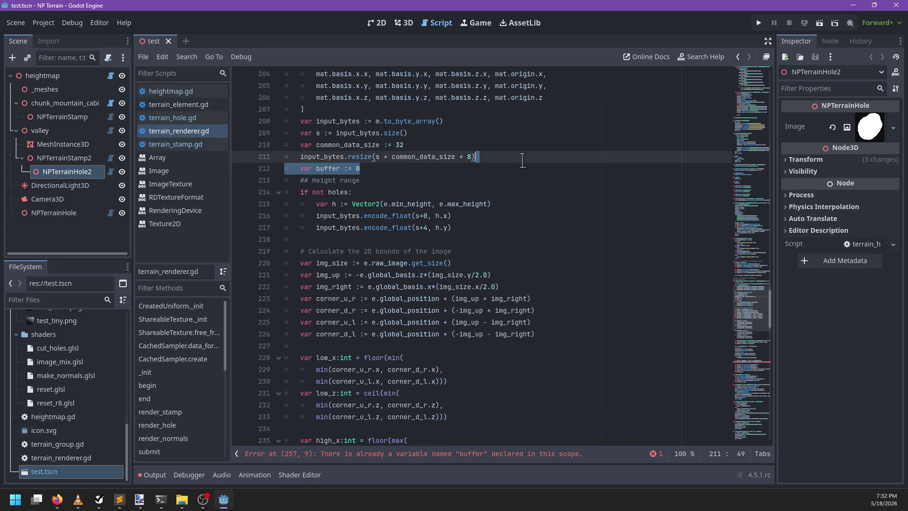
{"action": "key", "text": "BackSpace"}
{"action": "scroll", "coordinate": [514, 156], "scroll_direction": "down", "scroll_amount": 6}
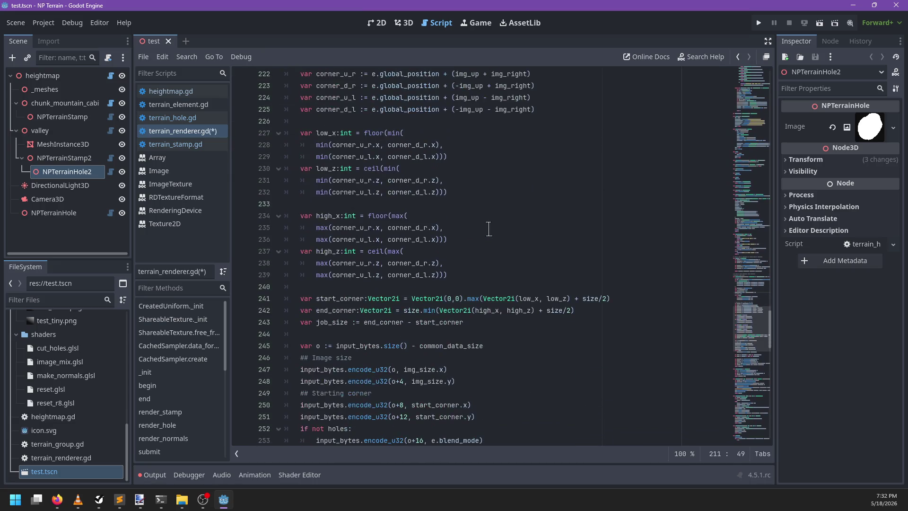
{"action": "scroll", "coordinate": [490, 229], "scroll_direction": "up", "scroll_amount": 5}
{"action": "key", "text": "ctrl+s"}
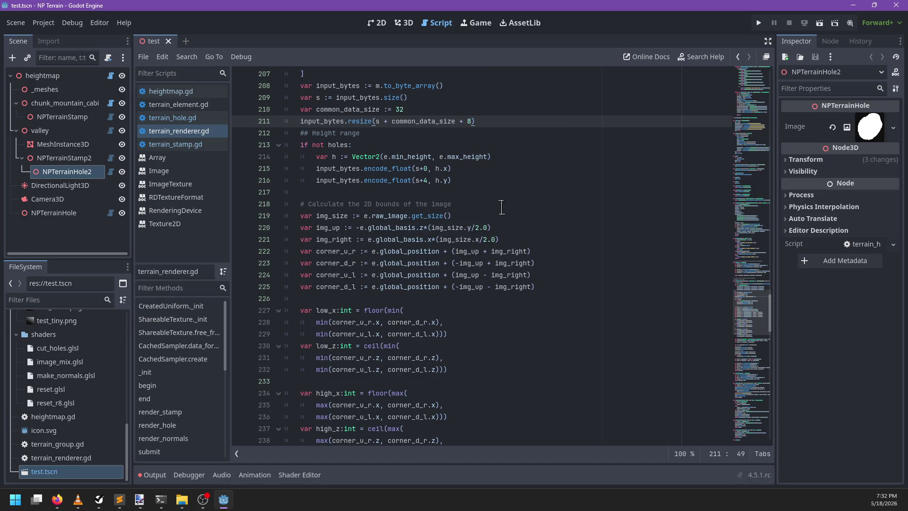
{"action": "key", "text": "F5"}
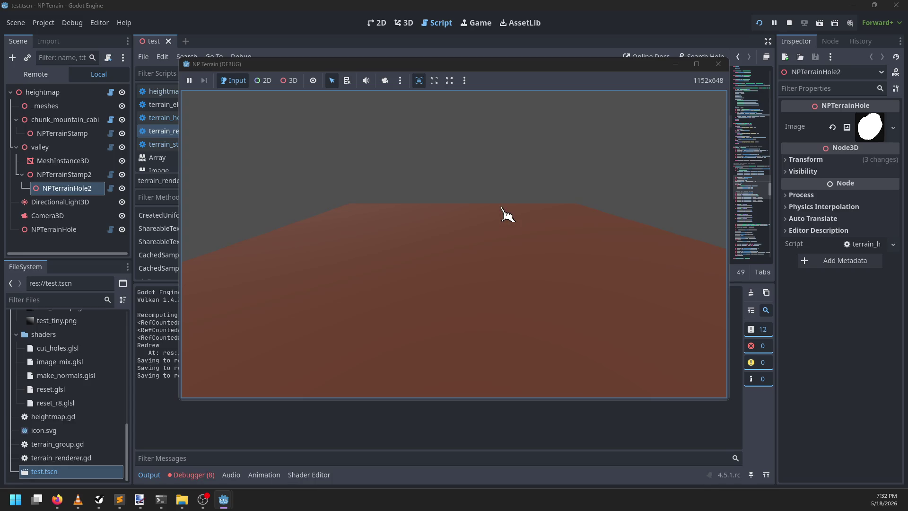
- Close the running game, review the debugger's error list, and save
{"action": "left_click", "coordinate": [719, 64]}
{"action": "left_click", "coordinate": [191, 475]}
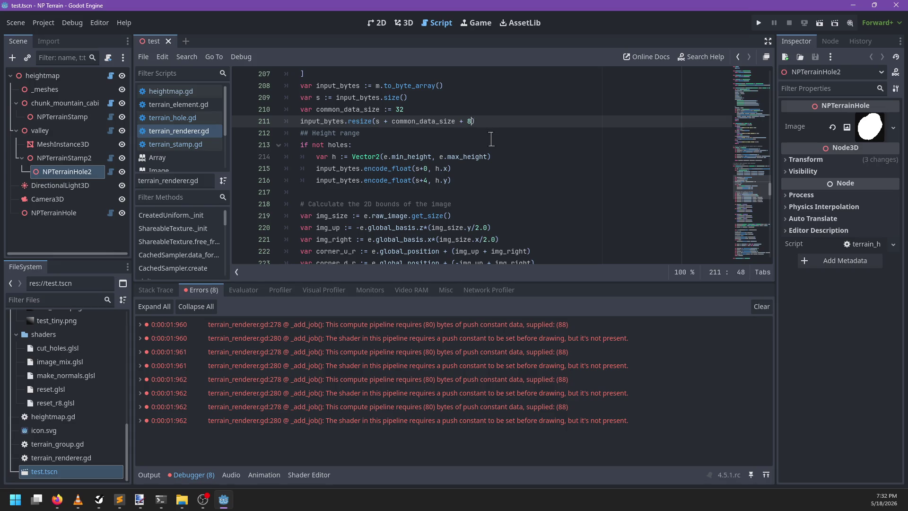
{"action": "key", "text": "ctrl+s"}
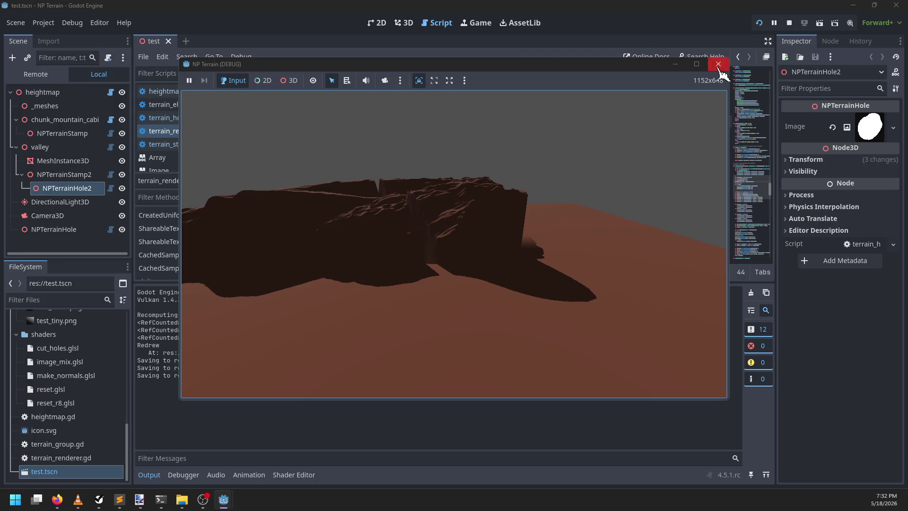
{"action": "left_click", "coordinate": [718, 64]}
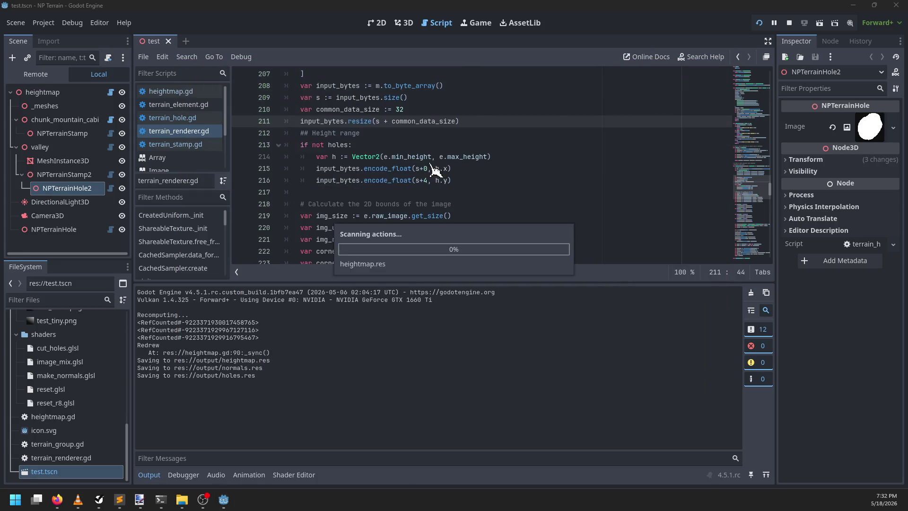
- Change common_data_size on line 210 from 32 to 24, rerun, and close the game
{"action": "left_click", "coordinate": [412, 110]}
{"action": "type", "text": "24"}
{"action": "key", "text": "ctrl+s"}
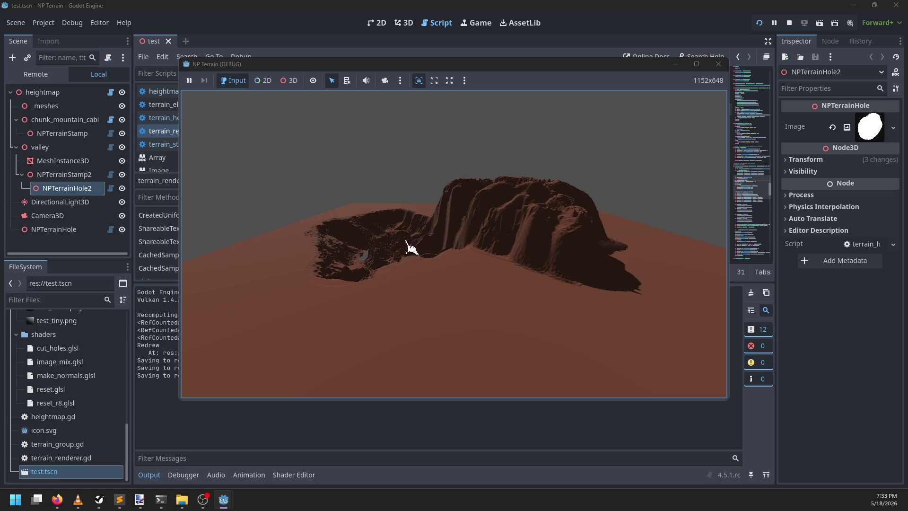
{"action": "left_click", "coordinate": [715, 66]}
- In the 3D view, select NPTerrainHole2 and drag it across the terrain
{"action": "left_click", "coordinate": [405, 22]}
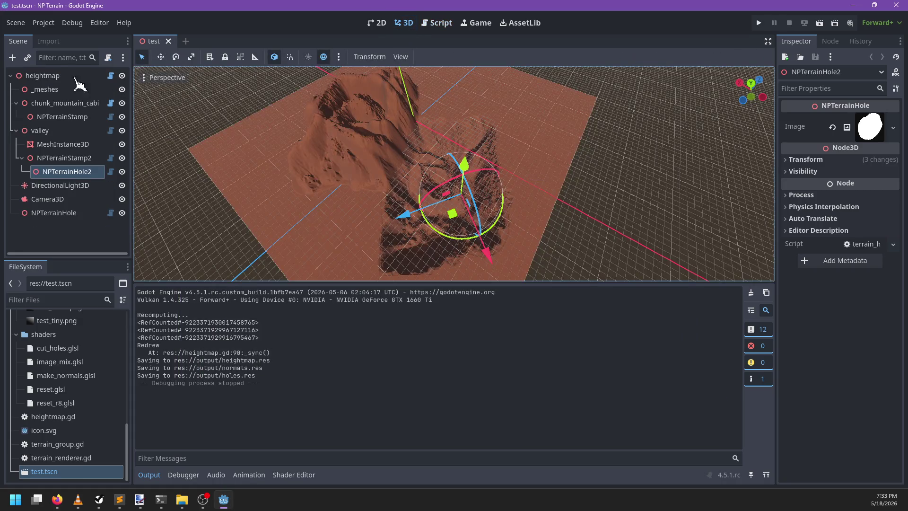
{"action": "left_click", "coordinate": [47, 75]}
{"action": "scroll", "coordinate": [462, 193], "scroll_direction": "up", "scroll_amount": 5}
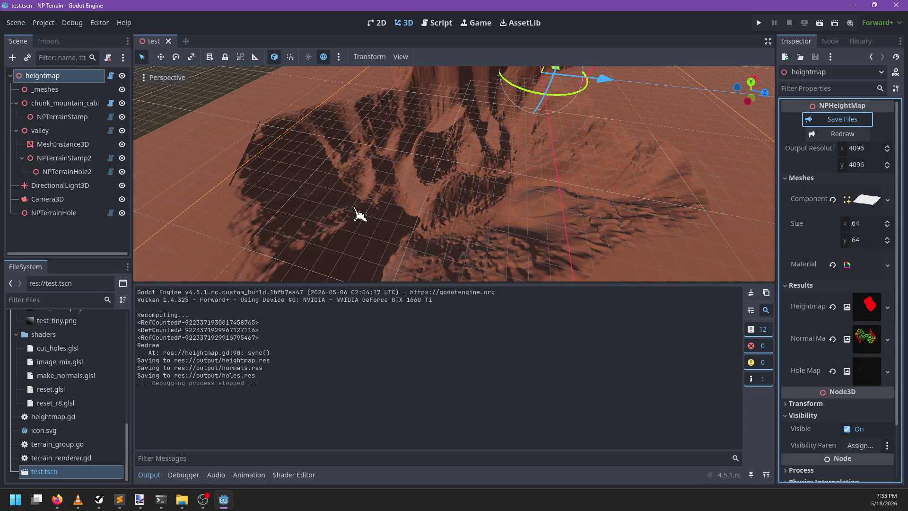
{"action": "mouse_move", "coordinate": [359, 214]}
{"action": "left_mouse_down"}
{"action": "mouse_move", "coordinate": [495, 204]}
{"action": "mouse_move", "coordinate": [505, 128]}
{"action": "mouse_move", "coordinate": [495, 148]}
{"action": "mouse_move", "coordinate": [369, 200]}
{"action": "left_mouse_up"}
{"action": "scroll", "coordinate": [369, 200], "scroll_direction": "up", "scroll_amount": 1}
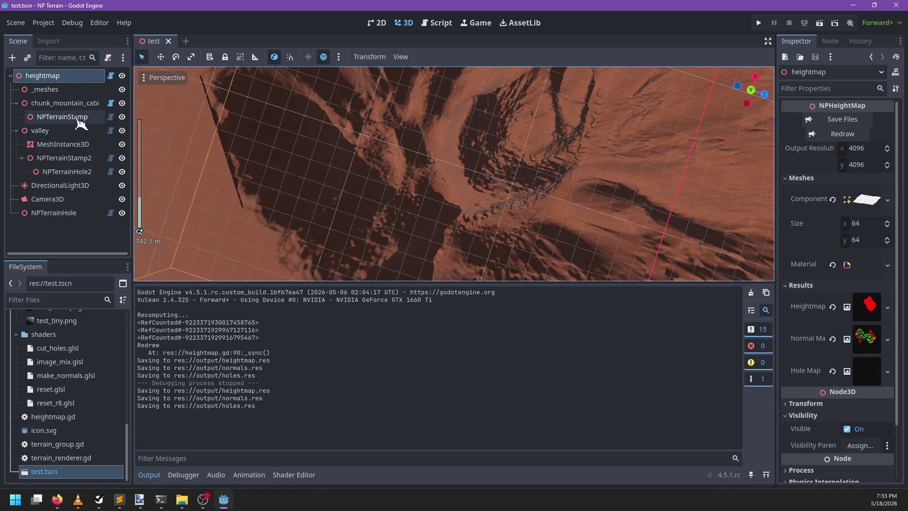
{"action": "double_click", "coordinate": [63, 171]}
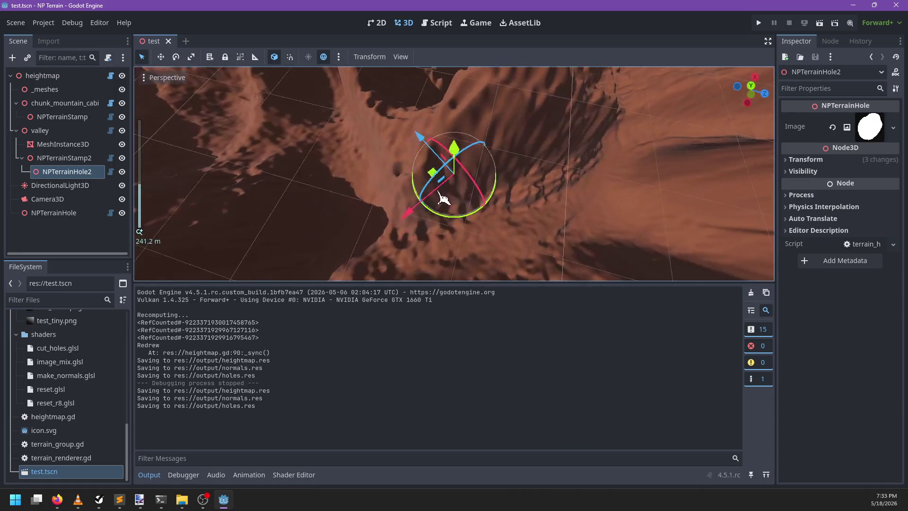
{"action": "mouse_move", "coordinate": [443, 197]}
{"action": "left_mouse_down"}
{"action": "mouse_move", "coordinate": [432, 192]}
{"action": "mouse_move", "coordinate": [486, 193]}
{"action": "mouse_move", "coordinate": [466, 279]}
{"action": "left_mouse_up"}
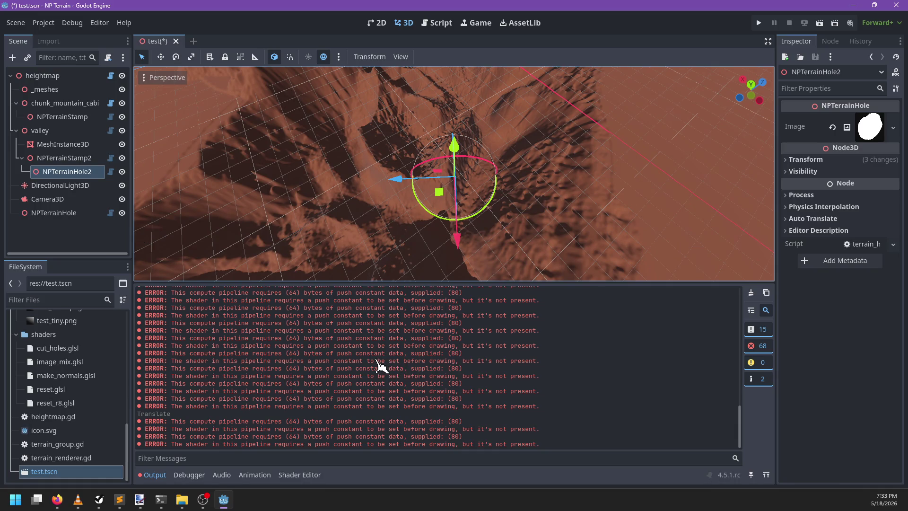
- Close test.tscn without saving, reopen it, and move NPTerrainHole2 so it cuts the terrain
{"action": "left_click", "coordinate": [176, 41]}
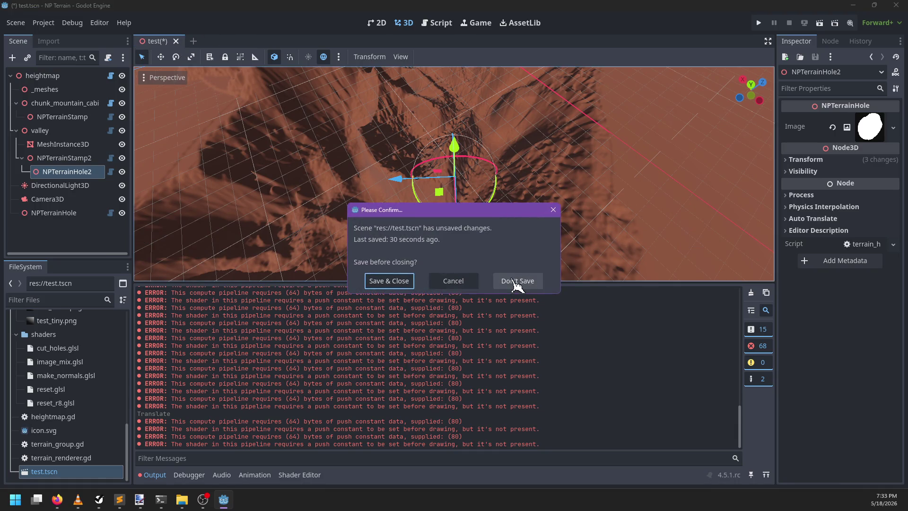
{"action": "left_click", "coordinate": [517, 281]}
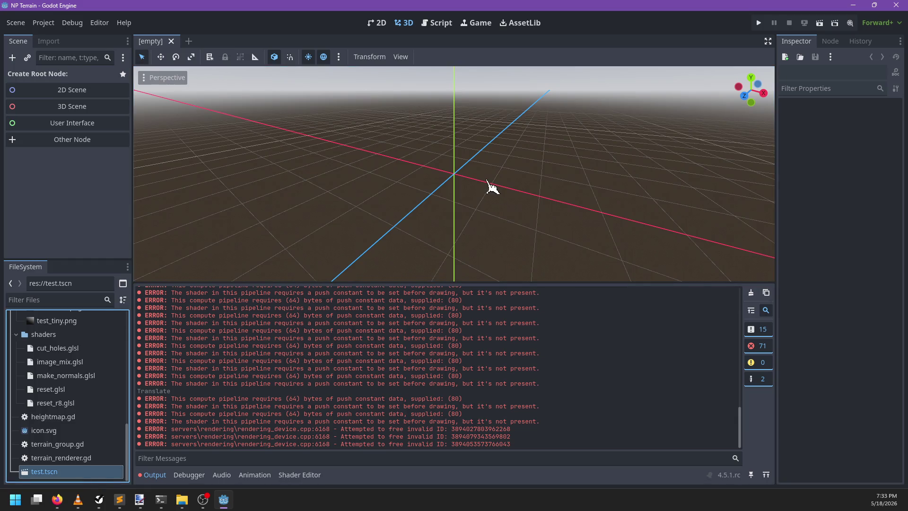
{"action": "key", "text": "ctrl+shift+t"}
{"action": "scroll", "coordinate": [504, 245], "scroll_direction": "up", "scroll_amount": 3}
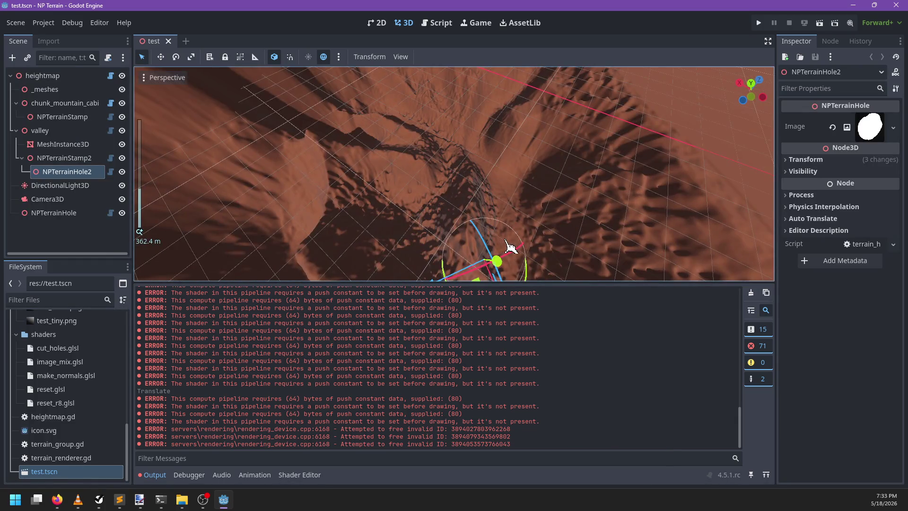
{"action": "key", "text": "f"}
{"action": "left_click_drag", "start_coordinate": [450, 197], "coordinate": [525, 207]}
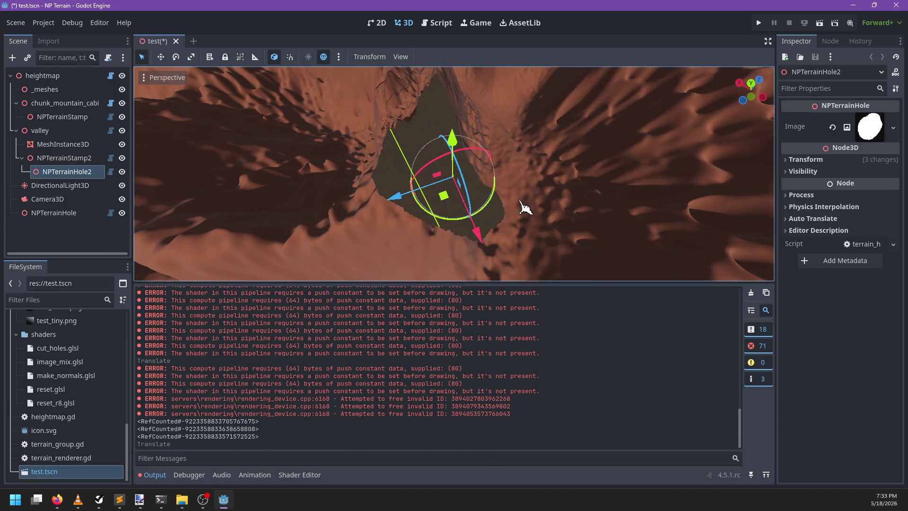
- Redraw the heightmap terrain, save the height, normal and hole maps, and check the Hole Map
{"action": "left_click", "coordinate": [751, 292]}
{"action": "left_click", "coordinate": [43, 76]}
{"action": "left_click", "coordinate": [842, 133]}
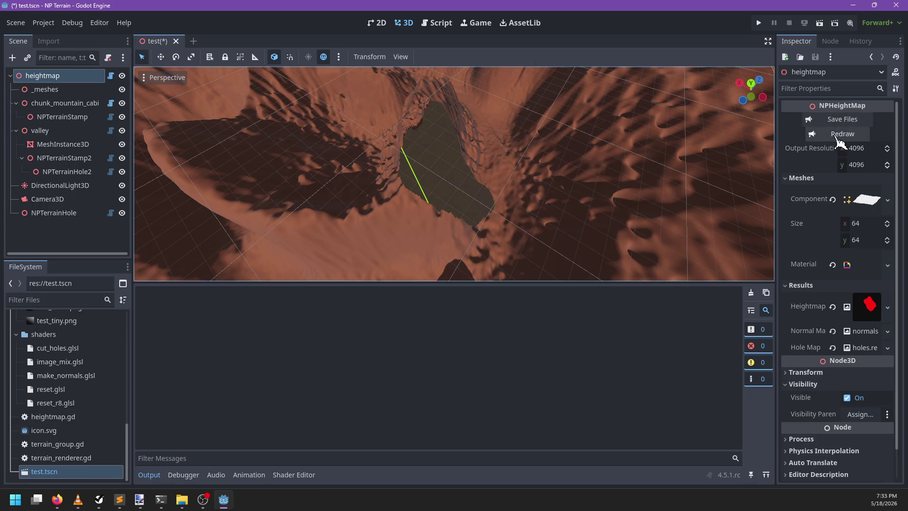
{"action": "left_click", "coordinate": [843, 120]}
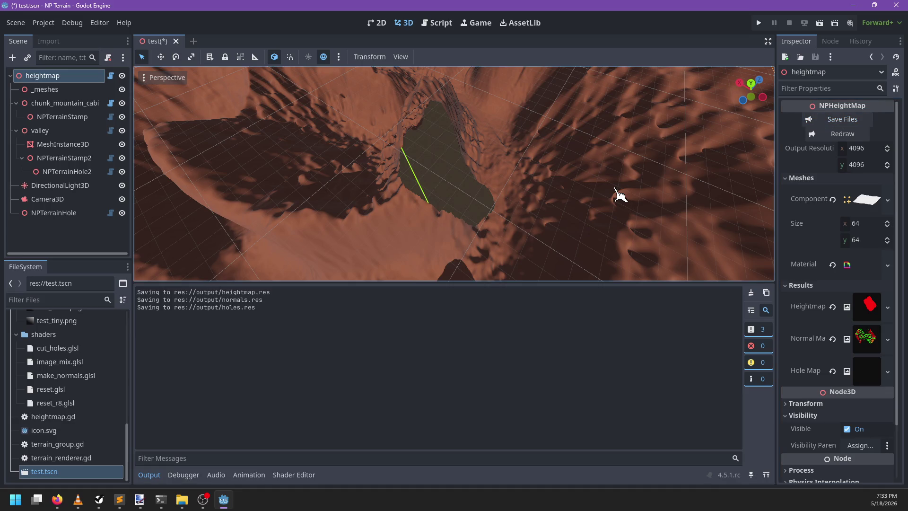
{"action": "left_click", "coordinate": [872, 371]}
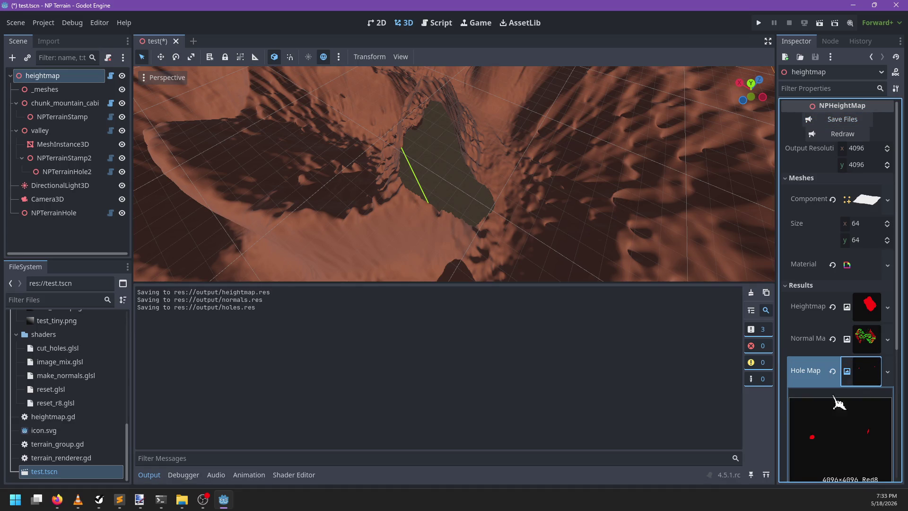
{"action": "left_click", "coordinate": [871, 372]}
{"action": "scroll", "coordinate": [510, 150], "scroll_direction": "down", "scroll_amount": 3}
{"action": "scroll", "coordinate": [504, 151], "scroll_direction": "down", "scroll_amount": 5}
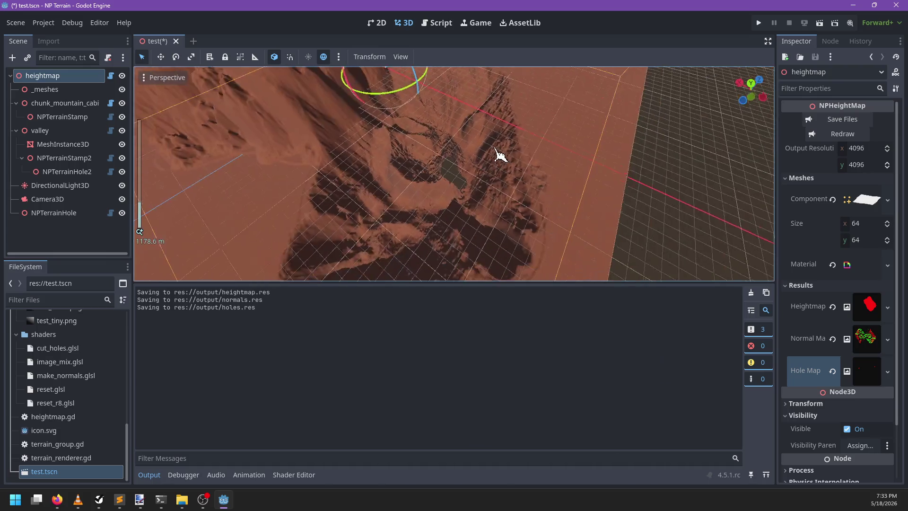
{"action": "left_click", "coordinate": [437, 23]}
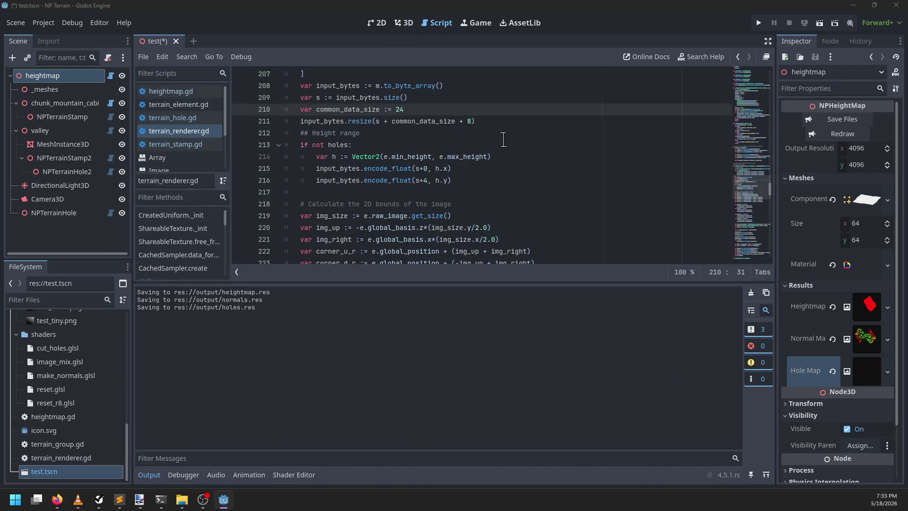
- In Sublime Text, open image_mix.glsl and find blend_mode on line 22
{"action": "key", "text": "alt+Tab"}
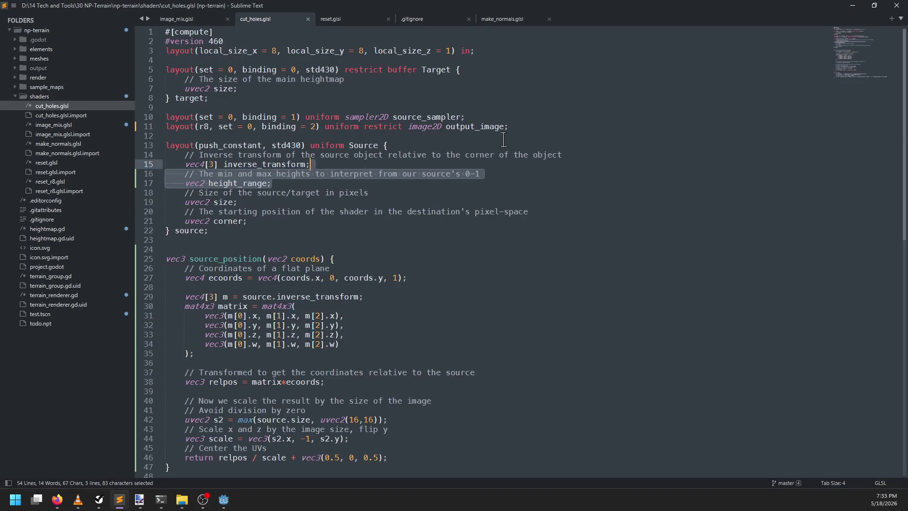
{"action": "left_click", "coordinate": [307, 216]}
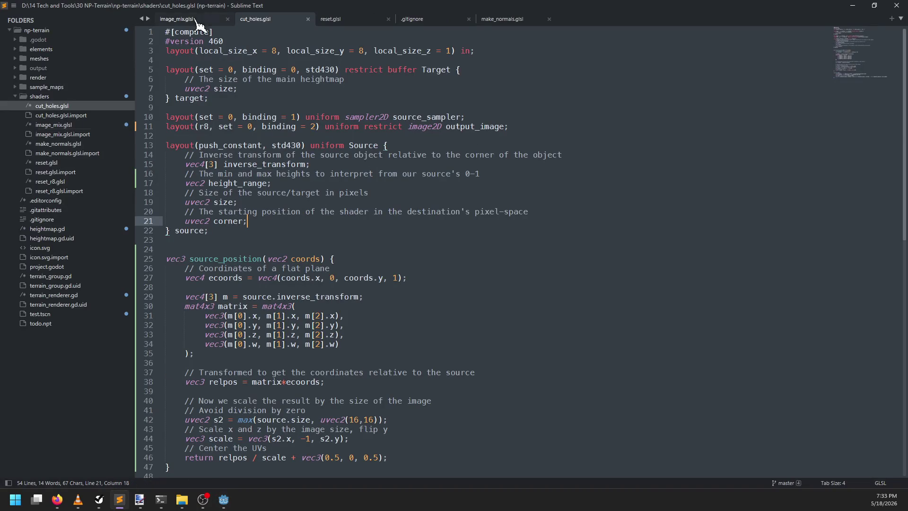
{"action": "left_click", "coordinate": [176, 19]}
{"action": "double_click", "coordinate": [245, 232]}
{"action": "left_click", "coordinate": [304, 228]}
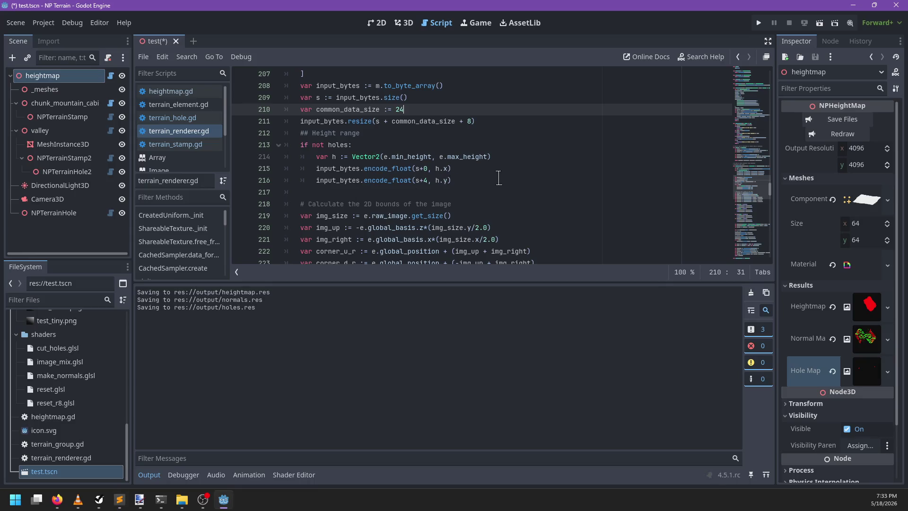
- Review terrain_renderer.gd's blend_mode encoding at line 253, then return to image_mix.glsl
{"action": "left_click", "coordinate": [496, 180]}
{"action": "scroll", "coordinate": [466, 180], "scroll_direction": "down", "scroll_amount": 4}
{"action": "scroll", "coordinate": [438, 180], "scroll_direction": "down", "scroll_amount": 10}
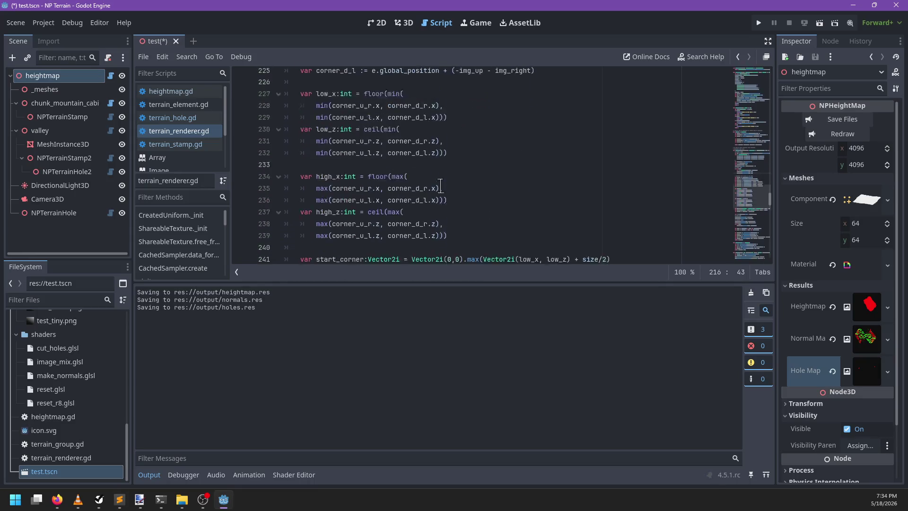
{"action": "left_click", "coordinate": [346, 122]}
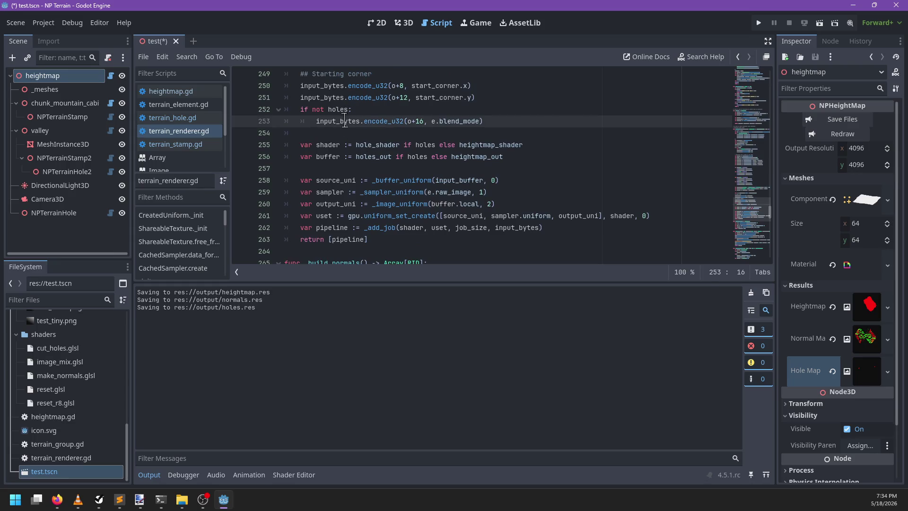
{"action": "key", "text": "alt+Tab"}
{"action": "scroll", "coordinate": [401, 264], "scroll_direction": "down", "scroll_amount": 12}
{"action": "scroll", "coordinate": [401, 263], "scroll_direction": "down", "scroll_amount": 15}
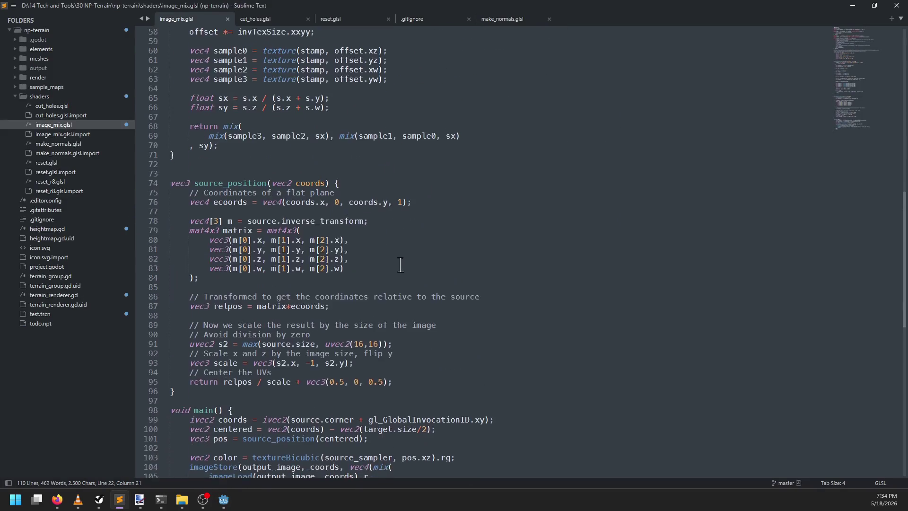
- Declare 'vec4 result;' after the color lookup and cut the mix expression out of imageStore
{"action": "scroll", "coordinate": [401, 264], "scroll_direction": "up", "scroll_amount": 3}
{"action": "left_click", "coordinate": [479, 202]}
{"action": "key", "text": "Return"}
{"action": "type", "text": "vec4 result;"}
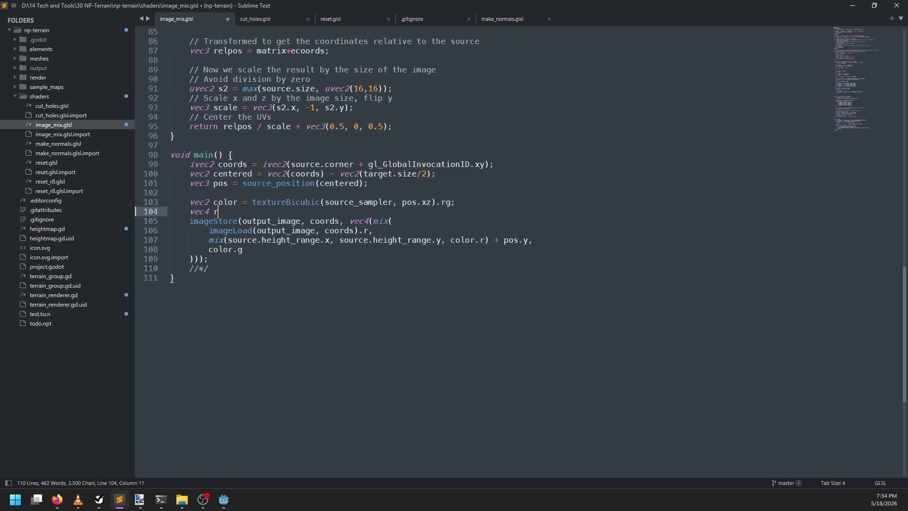
{"action": "key", "text": "Return"}
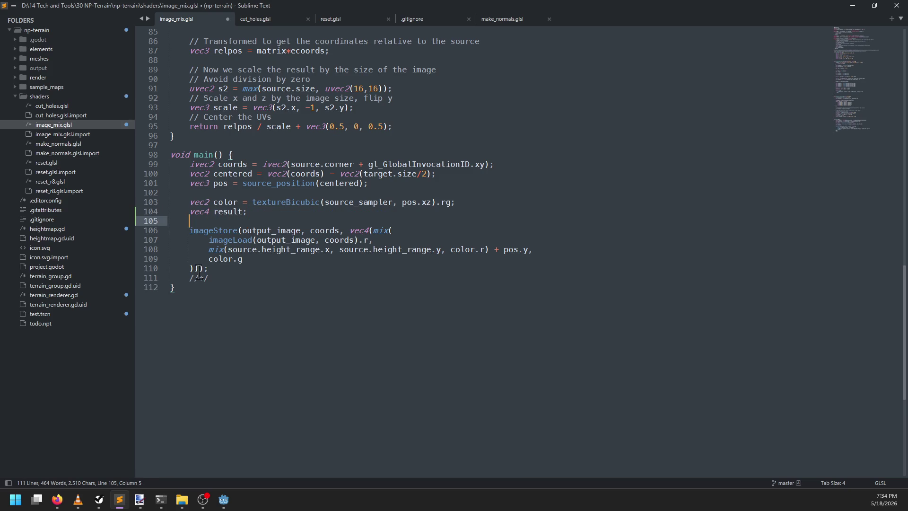
{"action": "mouse_move", "coordinate": [199, 268]}
{"action": "left_mouse_down"}
{"action": "mouse_move", "coordinate": [364, 230]}
{"action": "mouse_move", "coordinate": [348, 229]}
{"action": "left_mouse_up"}
{"action": "key", "text": "ctrl+x"}
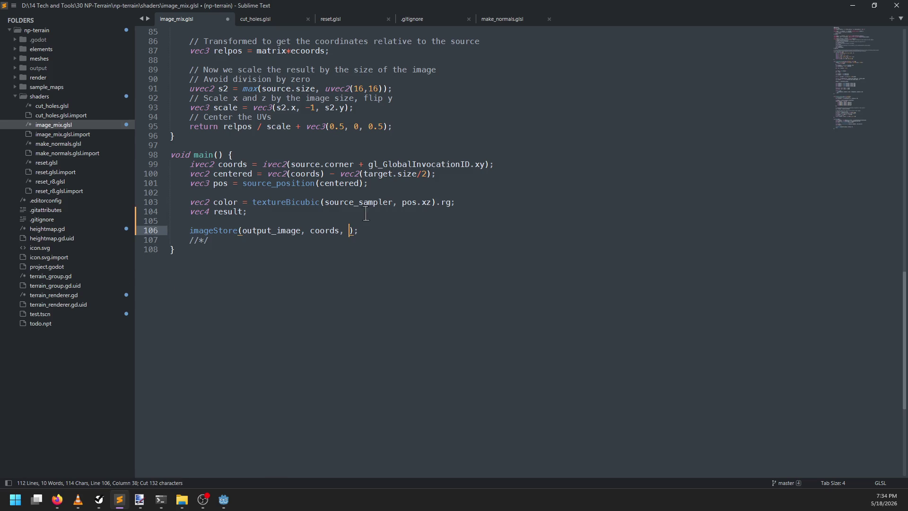
- Wrap the mix in 'if(blend_mode == 0){ result = …; }' and pass result to imageStore
{"action": "left_click", "coordinate": [349, 211]}
{"action": "key", "text": "Return"}
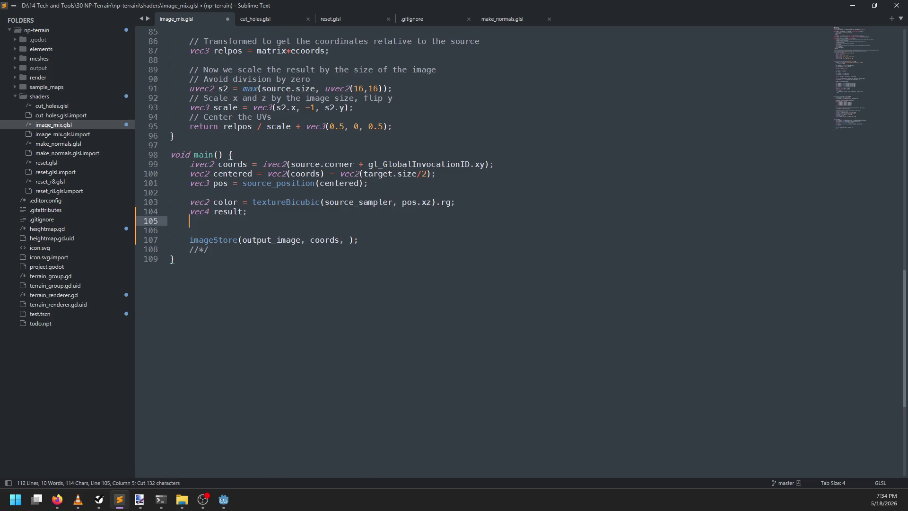
{"action": "type", "text": "if(ble"}
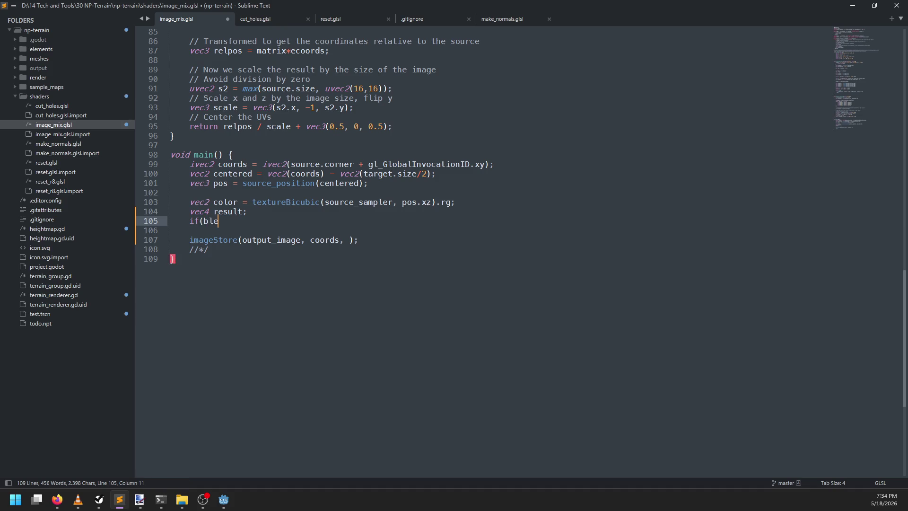
{"action": "type", "text": "nd_mode == 0){"}
{"action": "key", "text": "Return"}
{"action": "key", "text": "Return"}
{"action": "key", "text": "BackSpace"}
{"action": "key", "text": "BackSpace"}
{"action": "key", "text": "BackSpace"}
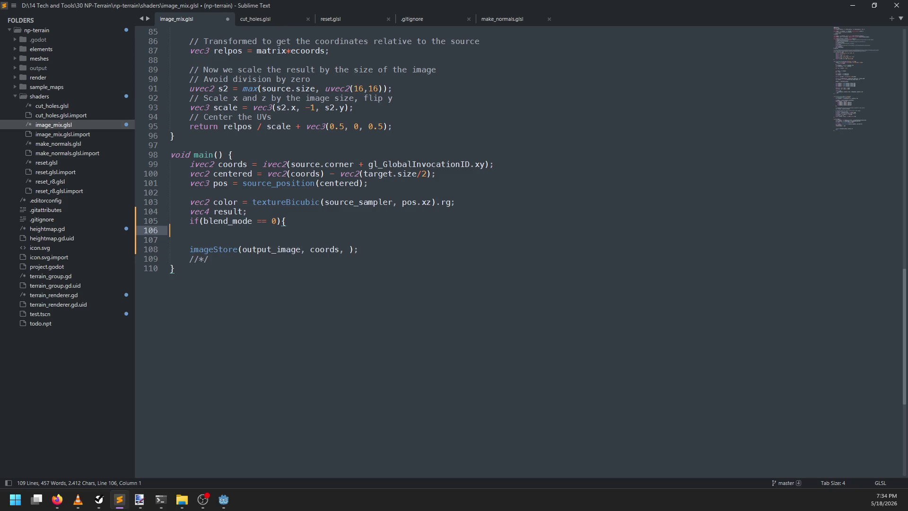
{"action": "type", "text": "result ="}
{"action": "key", "text": "ctrl+v"}
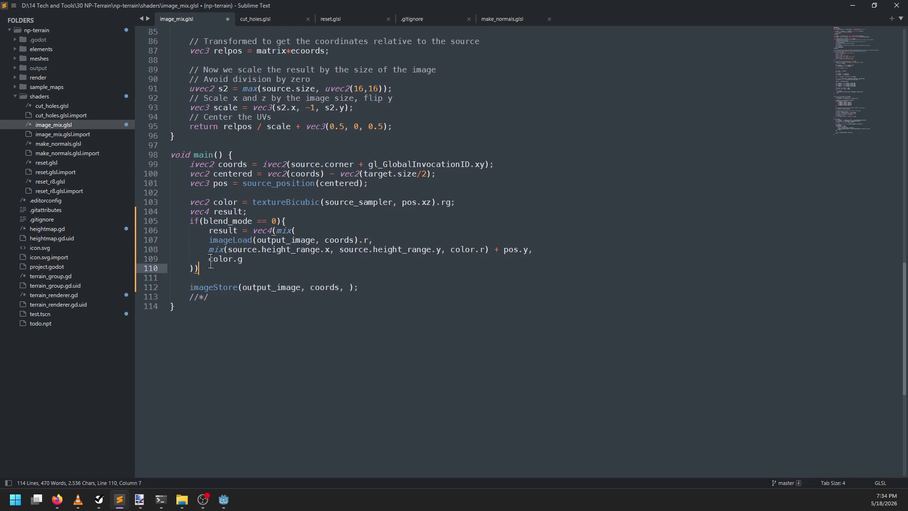
{"action": "key", "text": "shift+Up"}
{"action": "key", "text": "shift+Up"}
{"action": "key", "text": "shift+Up"}
{"action": "key", "text": "shift+Home"}
{"action": "key", "text": "Tab"}
{"action": "left_click", "coordinate": [247, 264]}
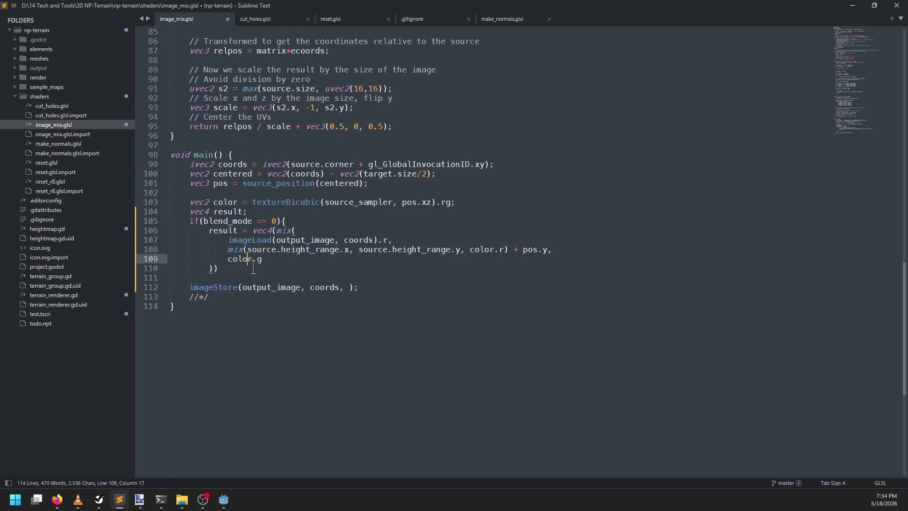
{"action": "type", "text": ";"}
{"action": "key", "text": "Return"}
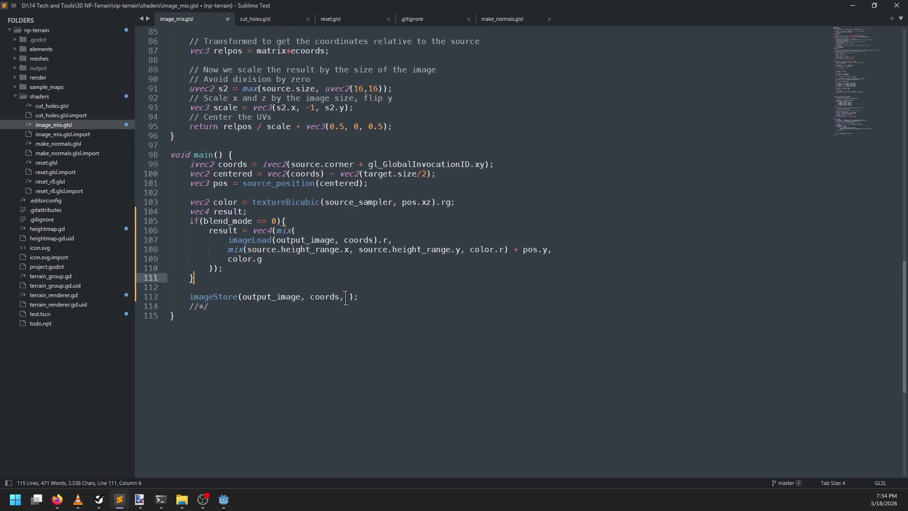
{"action": "left_click", "coordinate": [344, 297]}
{"action": "type", "text": "result"}
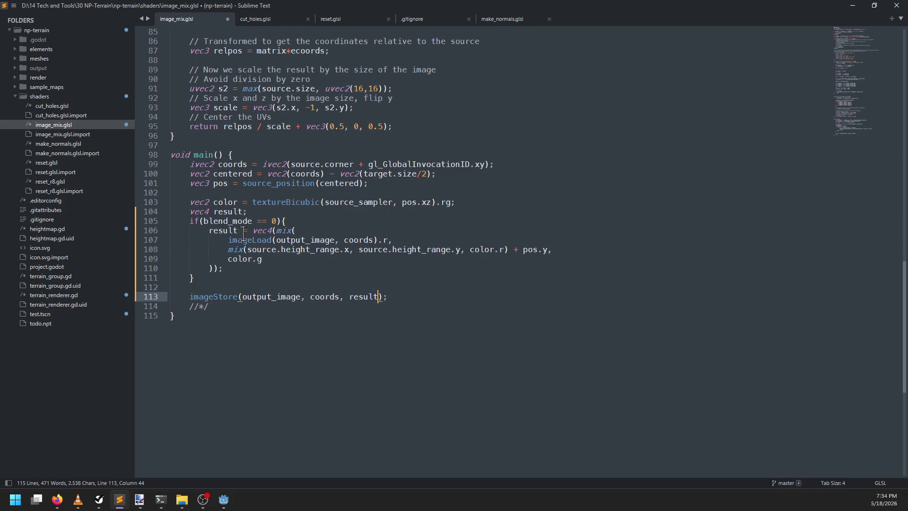
- Move the output read into 'float source_data = imageLoad(output_image, coords).r' above result
{"action": "left_click_drag", "start_coordinate": [228, 240], "coordinate": [389, 240]}
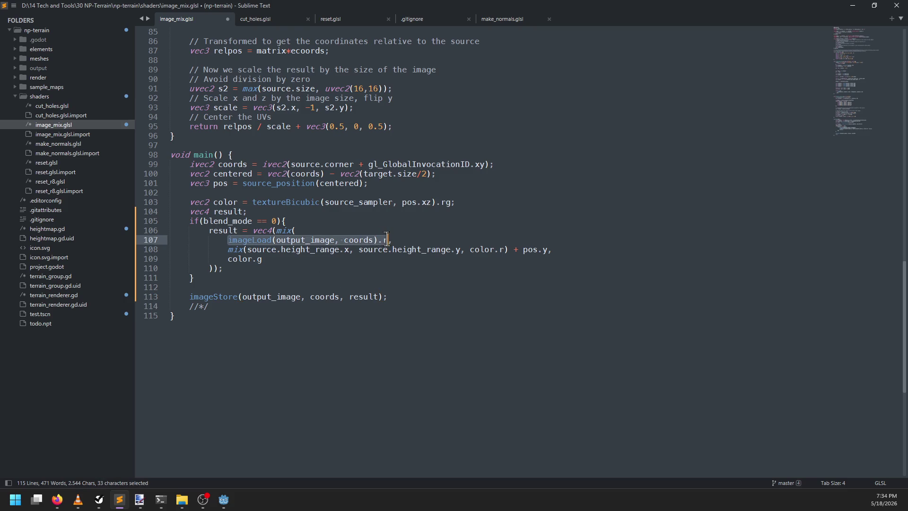
{"action": "key", "text": "ctrl+x"}
{"action": "left_click", "coordinate": [330, 211]}
{"action": "key", "text": "ctrl+shift+Return"}
{"action": "type", "text": "vec"}
{"action": "type", "text": "4 input"}
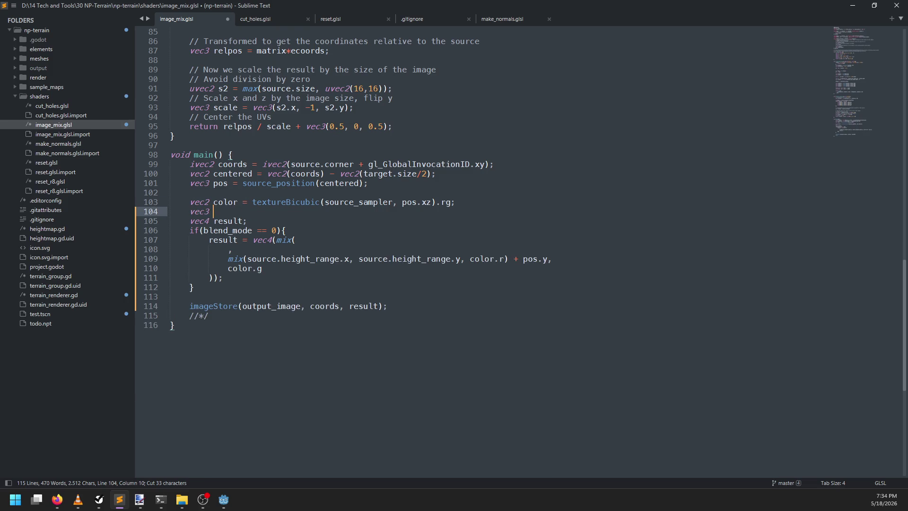
{"action": "key", "text": "BackSpace"}
{"action": "key", "text": "BackSpace"}
{"action": "key", "text": "BackSpace"}
{"action": "type", "text": "source_data = "}
{"action": "type", "text": "imageLoad(output_image, coords).r;"}
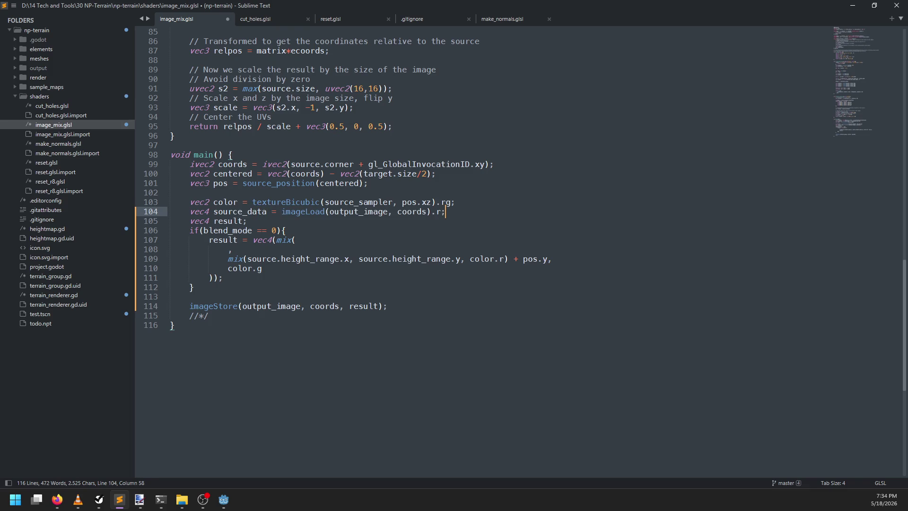
{"action": "key", "text": "Home"}
{"action": "key", "text": "ctrl+Right"}
{"action": "key", "text": "ctrl+shift+Left"}
{"action": "type", "text": "float"}
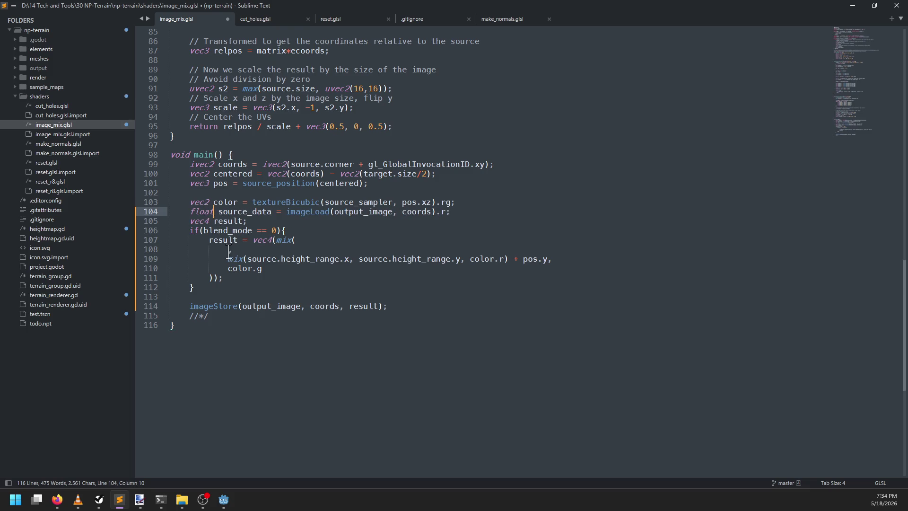
- Use source_data as the mix's first argument and rename it to source_height
{"action": "left_click", "coordinate": [228, 250]}
{"action": "type", "text": "float"}
{"action": "key", "text": "ctrl+BackSpace"}
{"action": "type", "text": "source_data"}
{"action": "key", "text": "Home"}
{"action": "key", "text": "BackSpace"}
{"action": "key", "text": "BackSpace"}
{"action": "key", "text": "BackSpace"}
{"action": "double_click", "coordinate": [243, 211]}
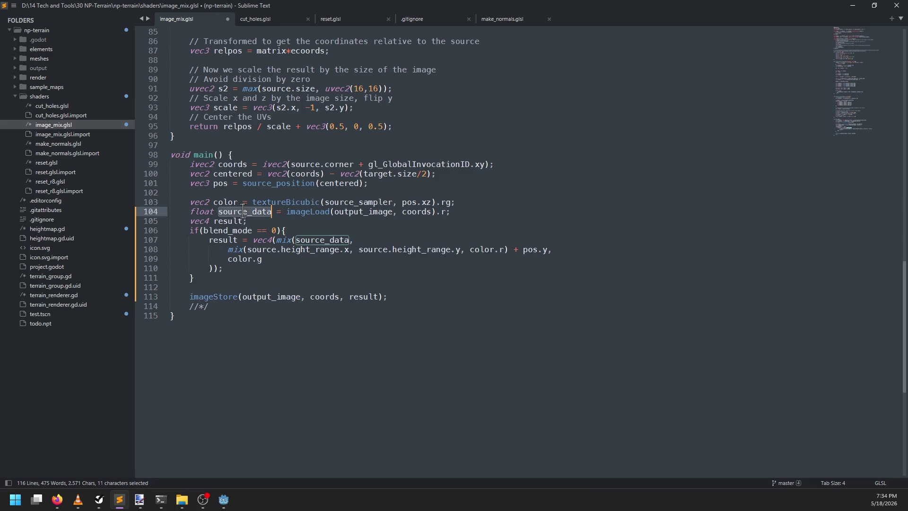
{"action": "key", "text": "ctrl+d"}
{"action": "type", "text": "source_height"}
{"action": "key", "text": "Escape"}
- Cut the stamp height expression, start a new float declaration, and rename source_height to terrain_height
{"action": "left_click", "coordinate": [227, 249]}
{"action": "key", "text": "BackSpace"}
{"action": "key", "text": "BackSpace"}
{"action": "key", "text": "BackSpace"}
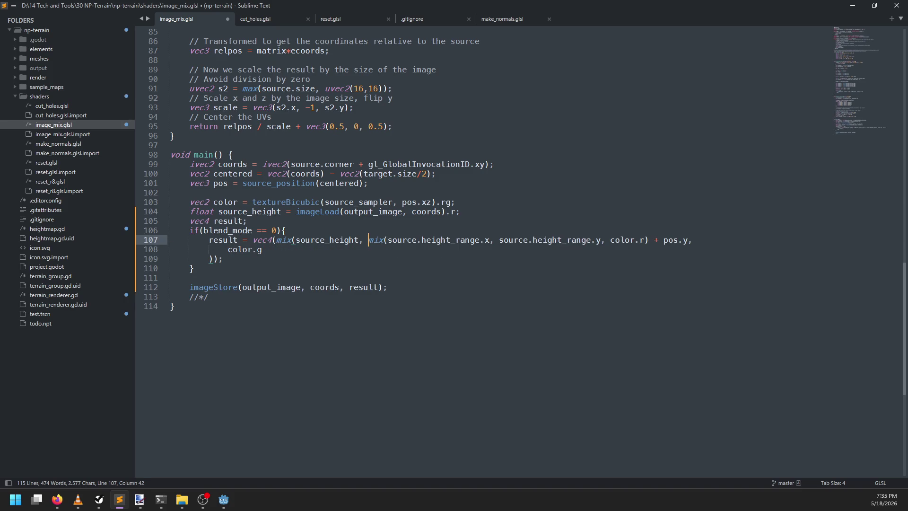
{"action": "left_click", "coordinate": [257, 249]}
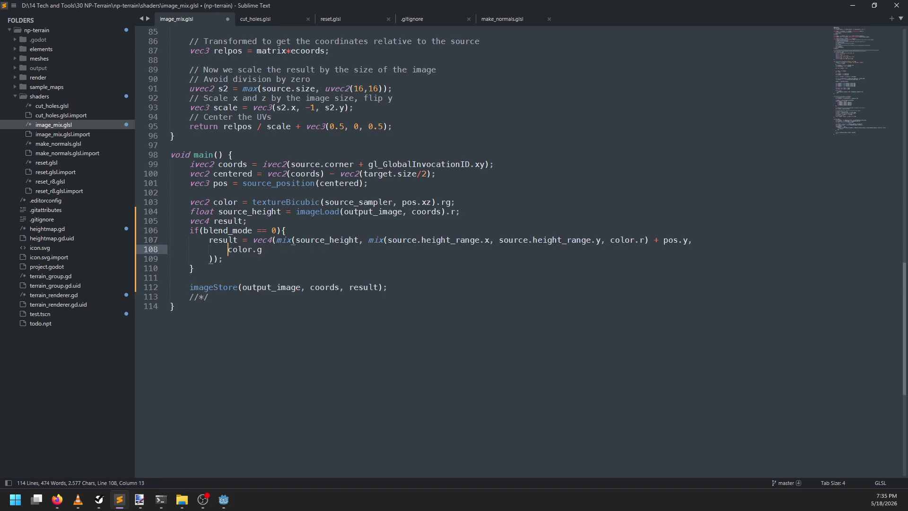
{"action": "key", "text": "ctrl+z"}
{"action": "key", "text": "ctrl+z"}
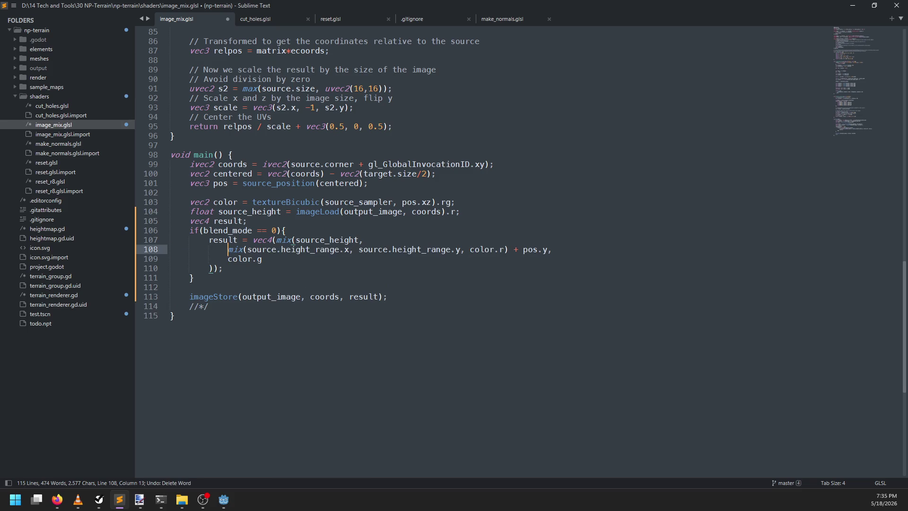
{"action": "key", "text": "ctrl+shift+Right"}
{"action": "key", "text": "ctrl+shift+Right"}
{"action": "key", "text": "ctrl+shift+Right"}
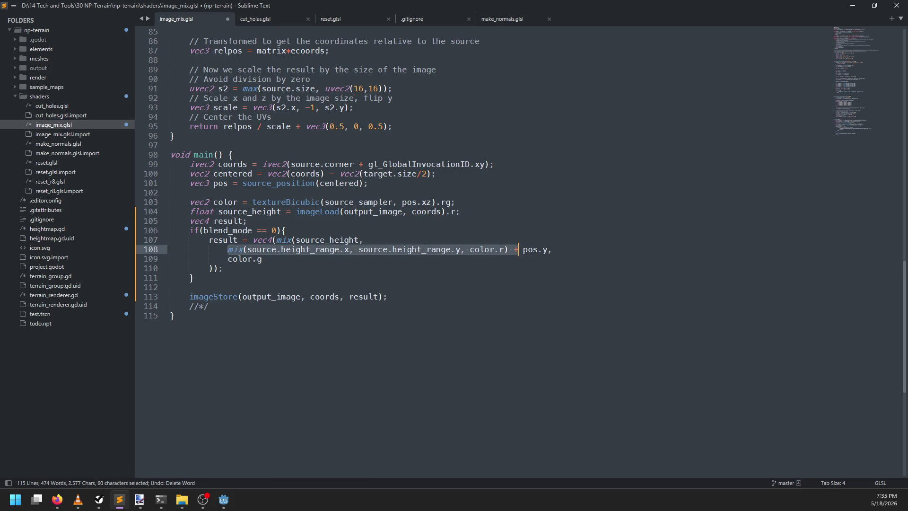
{"action": "key", "text": "ctrl+x"}
{"action": "key", "text": "Up"}
{"action": "key", "text": "Up"}
{"action": "key", "text": "Up"}
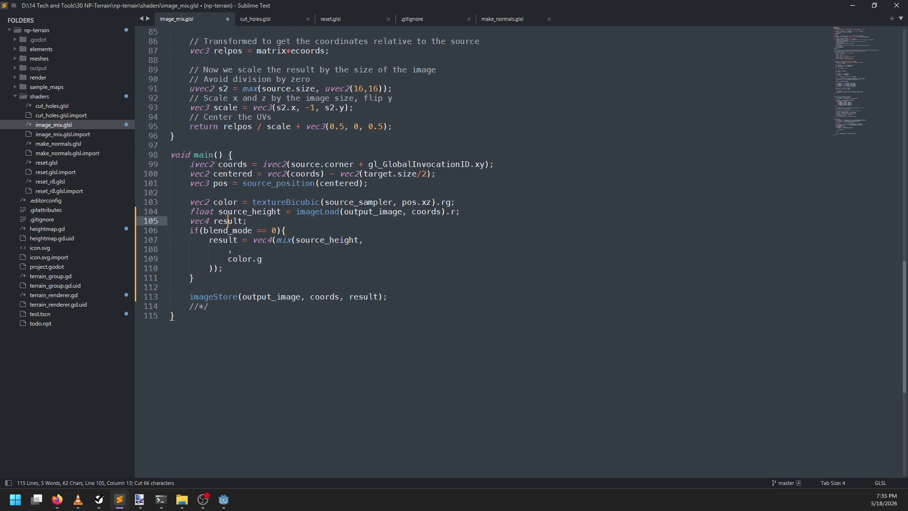
{"action": "key", "text": "ctrl+shift+Return"}
{"action": "type", "text": "float"}
{"action": "key", "text": "Up"}
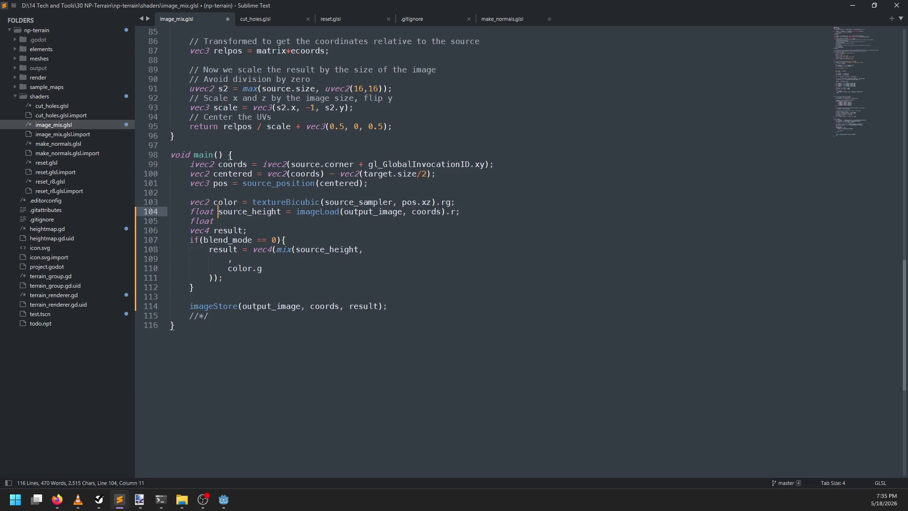
{"action": "key", "text": "ctrl+d"}
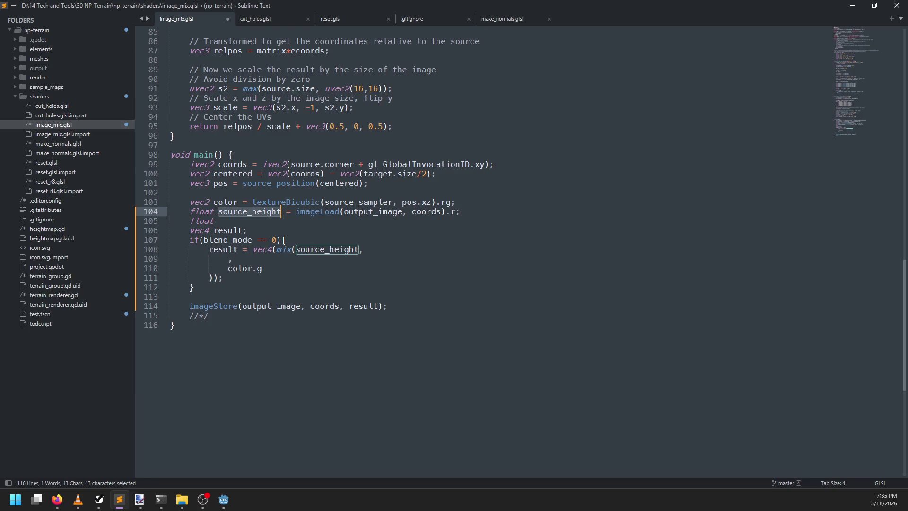
{"action": "key", "text": "ctrl+d"}
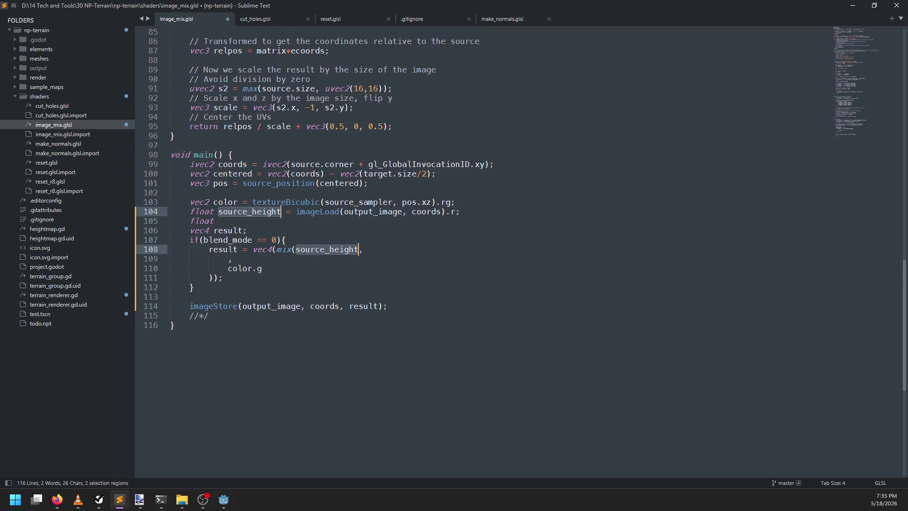
{"action": "type", "text": "terrain_heig"}
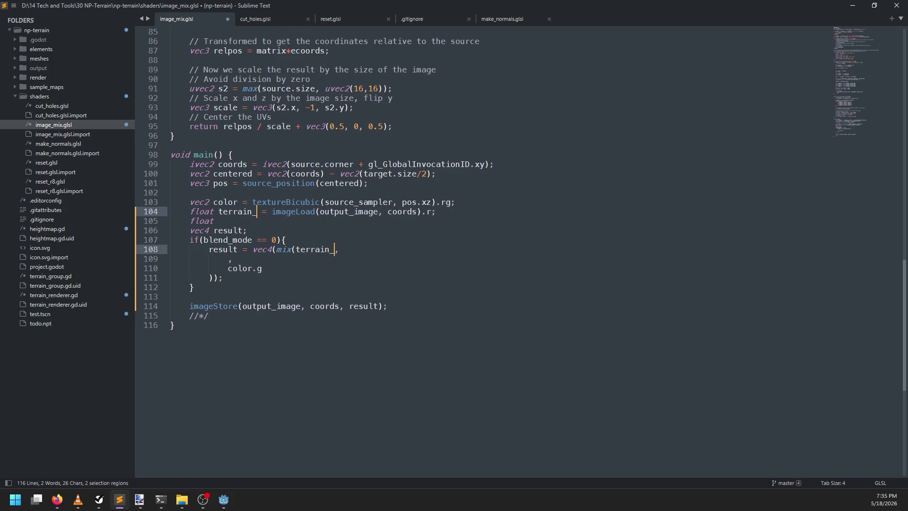
{"action": "type", "text": "ht"}
{"action": "key", "text": "Escape"}
{"action": "key", "text": "Down"}
- Declare stamp_height = mix(source.height_range.x, source.height_range.y, color.r) + pos.y and use it as the mix argument
{"action": "type", "text": "tamp_height "}
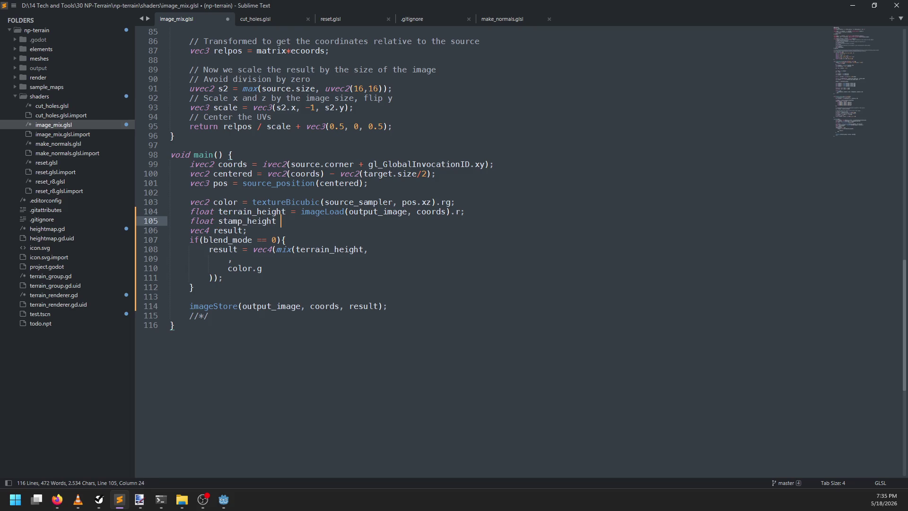
{"action": "type", "text": "= mix(source.height_range.x, source.height_range.y, color.r) + pos.y;"}
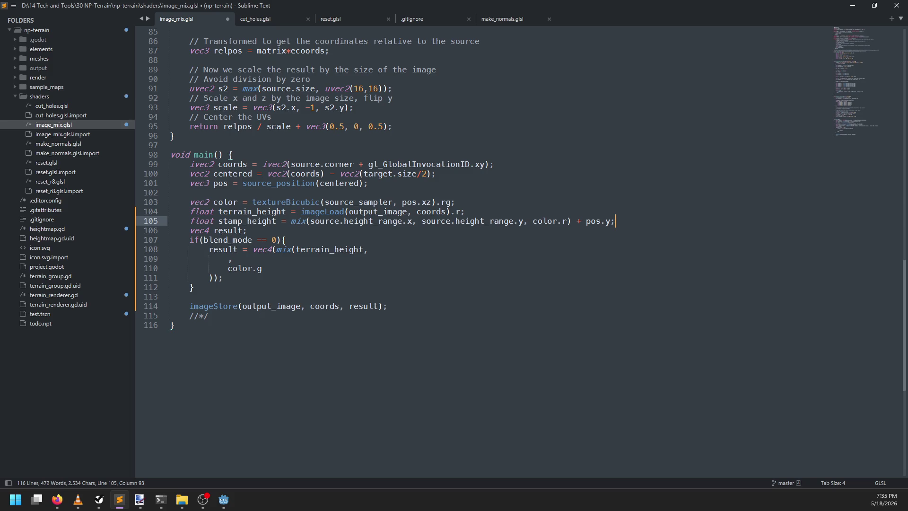
{"action": "key", "text": "Return"}
{"action": "left_click", "coordinate": [228, 268]}
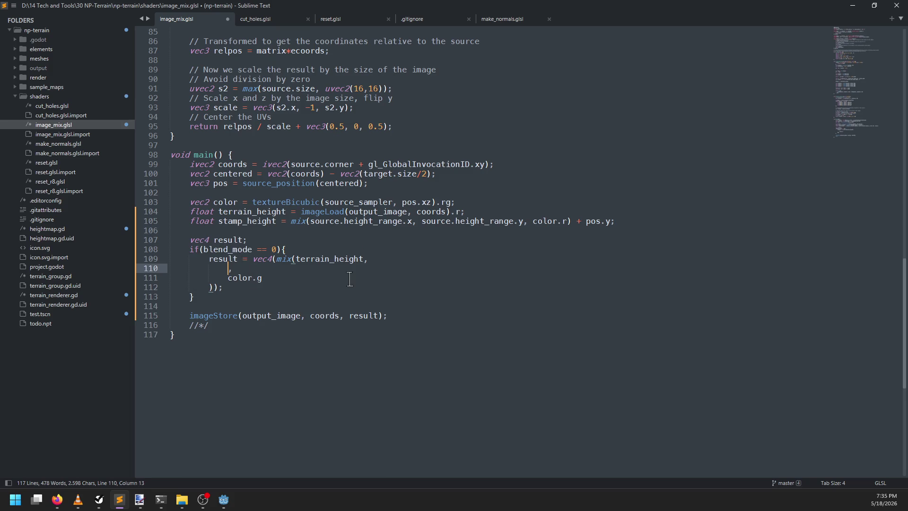
{"action": "key", "text": "BackSpace"}
{"action": "key", "text": "BackSpace"}
{"action": "key", "text": "BackSpace"}
{"action": "type", "text": "stamp_o"}
{"action": "key", "text": "BackSpace"}
{"action": "type", "text": "height"}
- Join mix(terrain_height, stamp_height, color.g) onto one line and save image_mix.glsl
{"action": "left_click", "coordinate": [262, 268]}
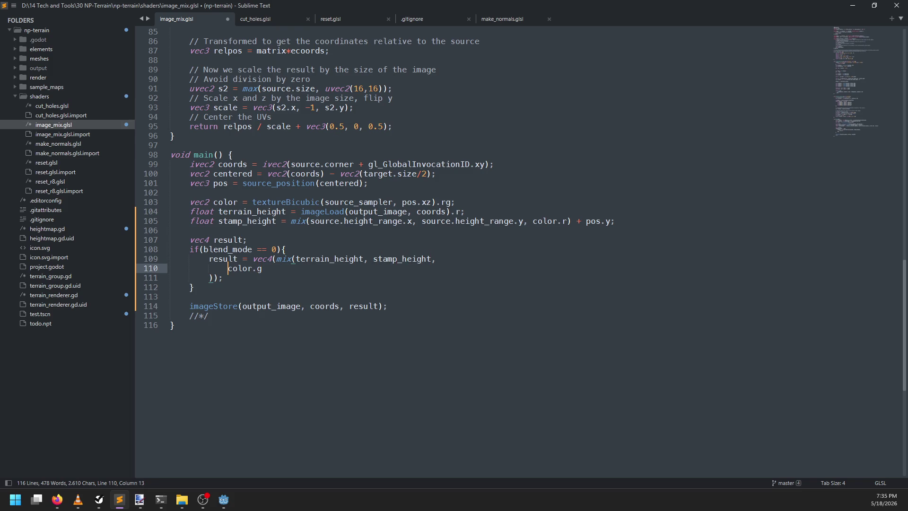
{"action": "key", "text": "BackSpace"}
{"action": "key", "text": "BackSpace"}
{"action": "key", "text": "BackSpace"}
{"action": "key", "text": "Down"}
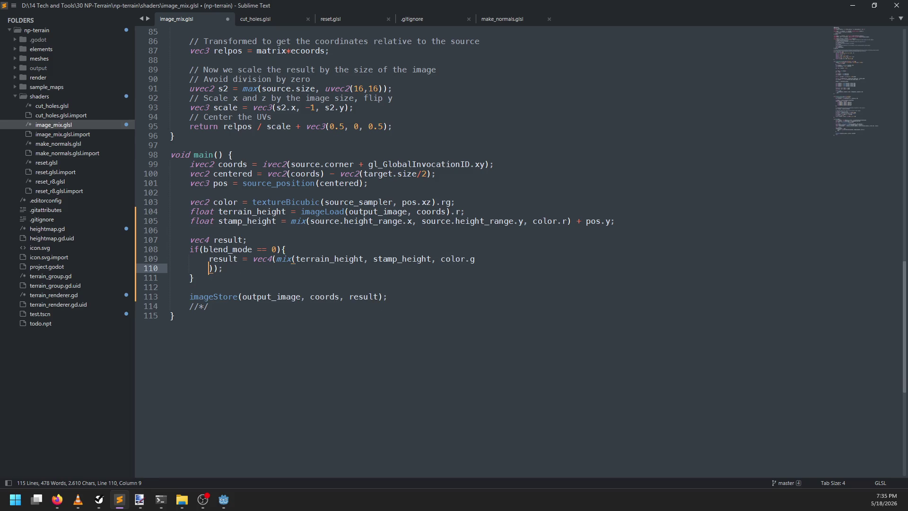
{"action": "key", "text": "BackSpace"}
{"action": "key", "text": "BackSpace"}
{"action": "key", "text": "BackSpace"}
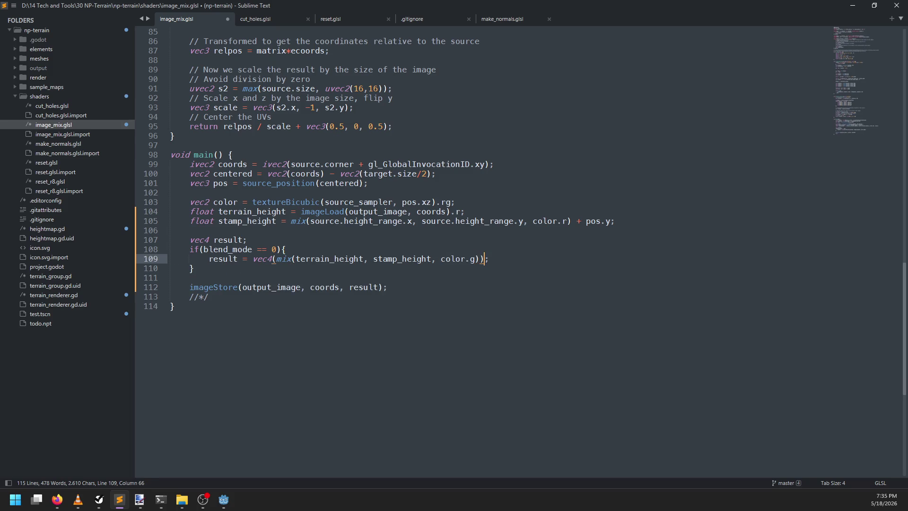
{"action": "left_click", "coordinate": [194, 268]}
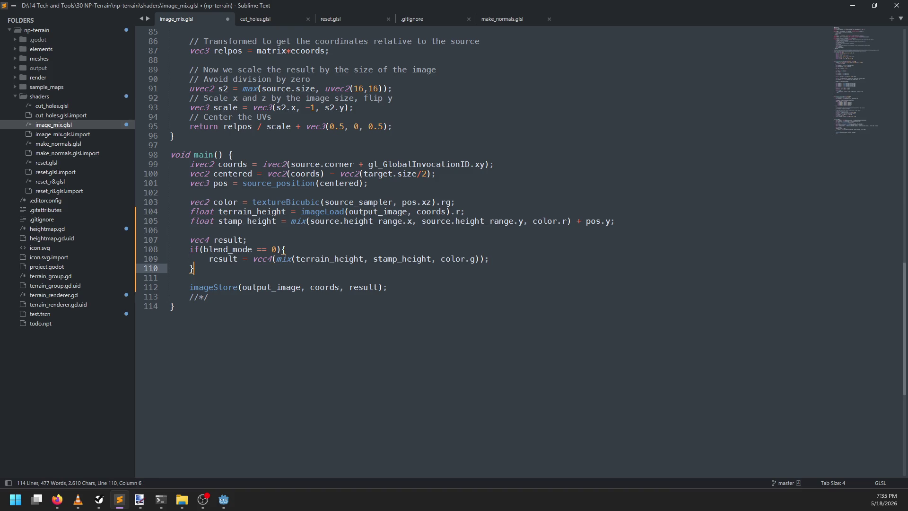
{"action": "key", "text": "ctrl+s"}
{"action": "left_click_drag", "start_coordinate": [253, 258], "coordinate": [485, 259]}
- Move the mix expression into imageStore, blending with result, and declare result as float
{"action": "key", "text": "ctrl+x"}
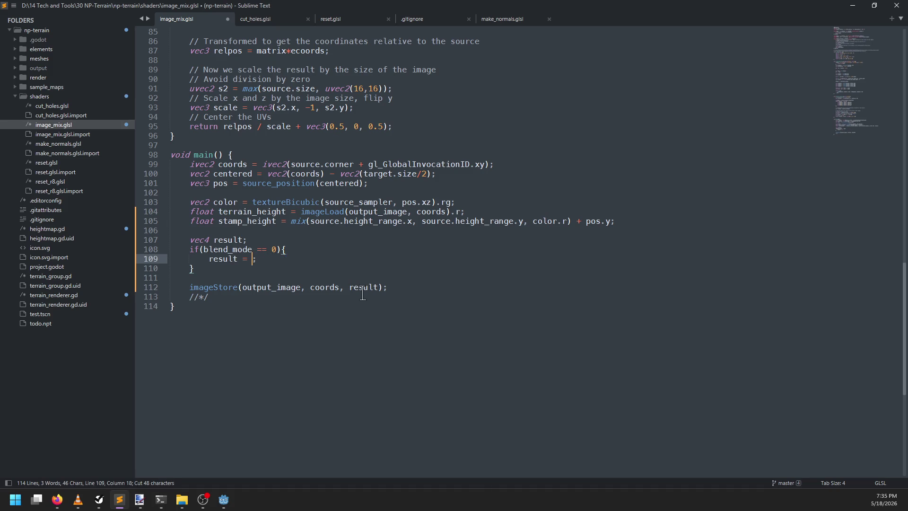
{"action": "double_click", "coordinate": [364, 288]}
{"action": "key", "text": "ctrl+v"}
{"action": "double_click", "coordinate": [493, 287]}
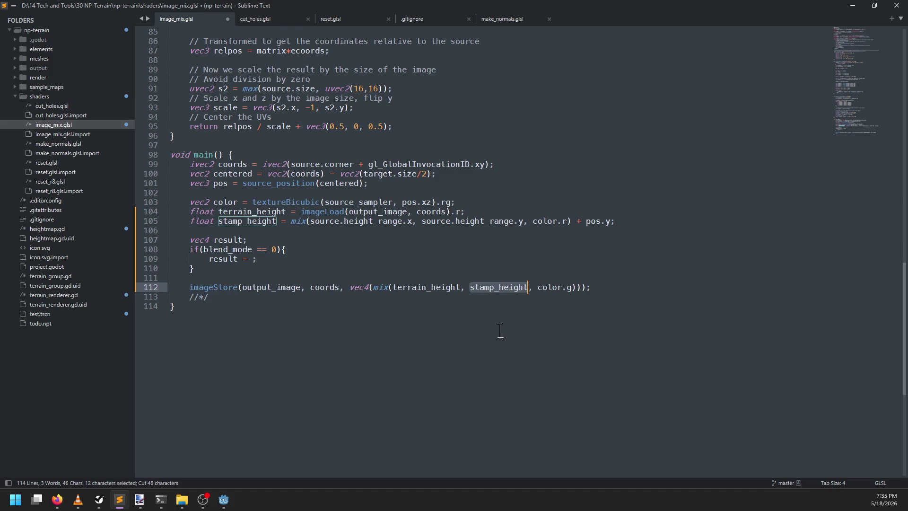
{"action": "type", "text": "result"}
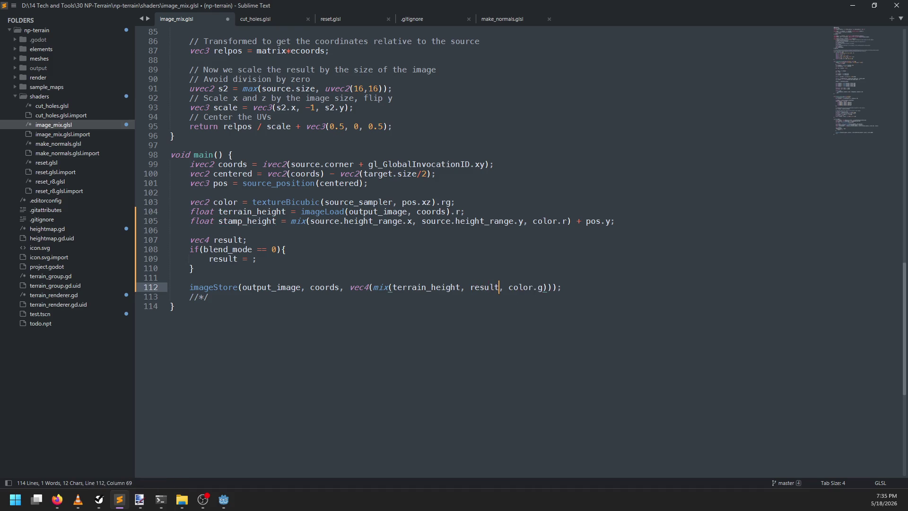
{"action": "double_click", "coordinate": [194, 242]}
{"action": "type", "text": "float"}
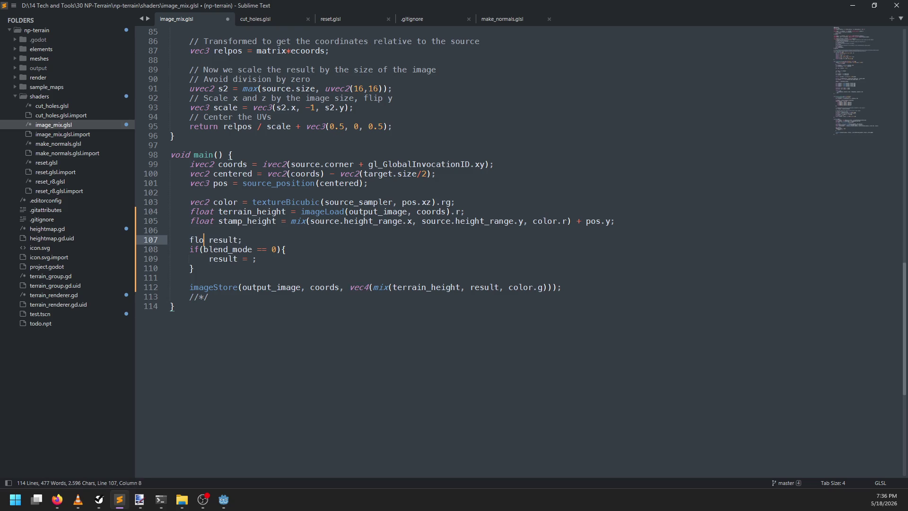
- Set the Mix branch to 'result = stamp_height' and begin 'else if (blend_mode'
{"action": "key", "text": "Down"}
{"action": "key", "text": "Down"}
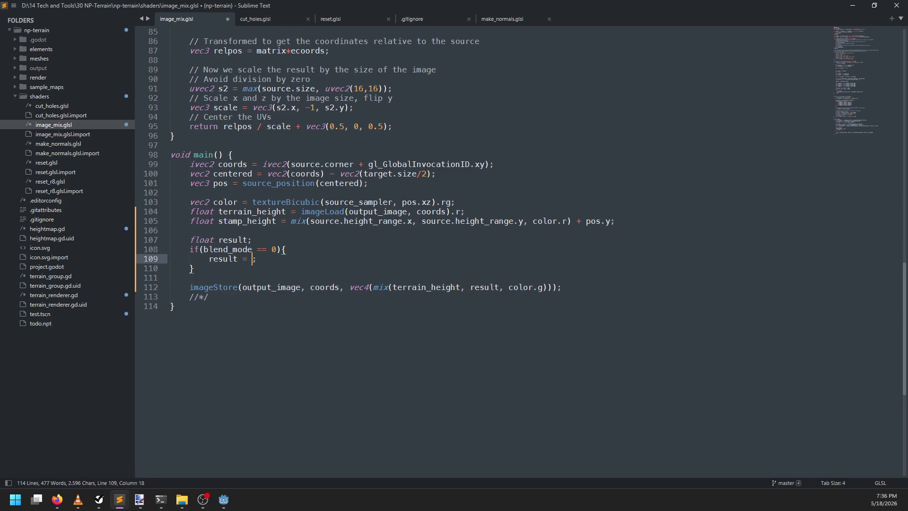
{"action": "type", "text": "stamp_"}
{"action": "type", "text": "height"}
{"action": "key", "text": "Down"}
{"action": "key", "text": "Return"}
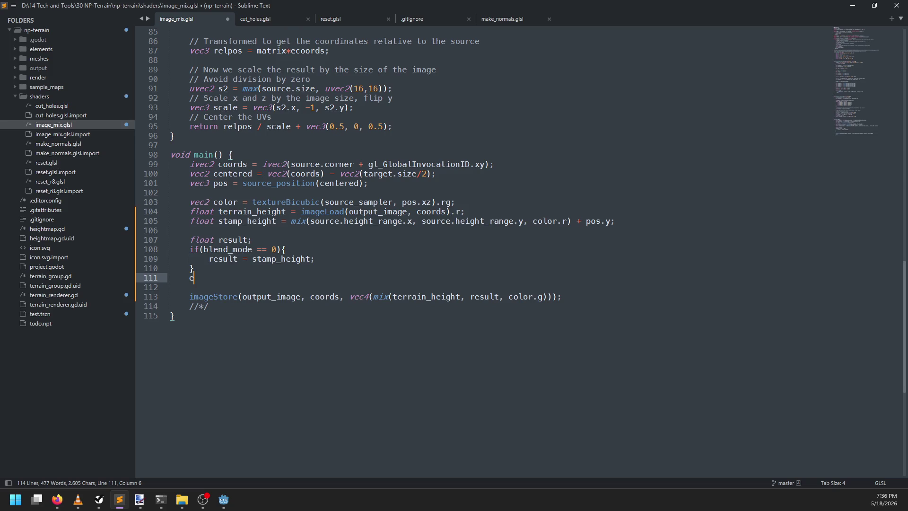
{"action": "type", "text": "se if (blend_mode == 1"}
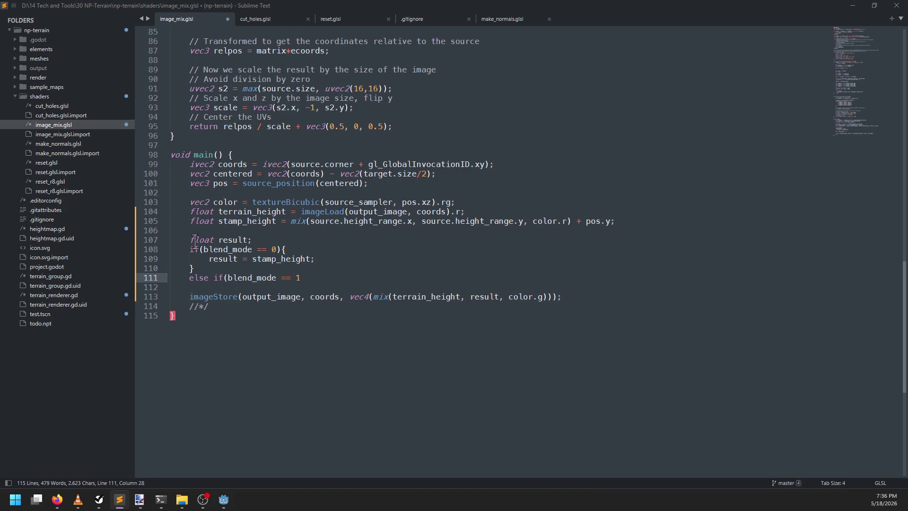
{"action": "key", "text": "alt+Tab"}
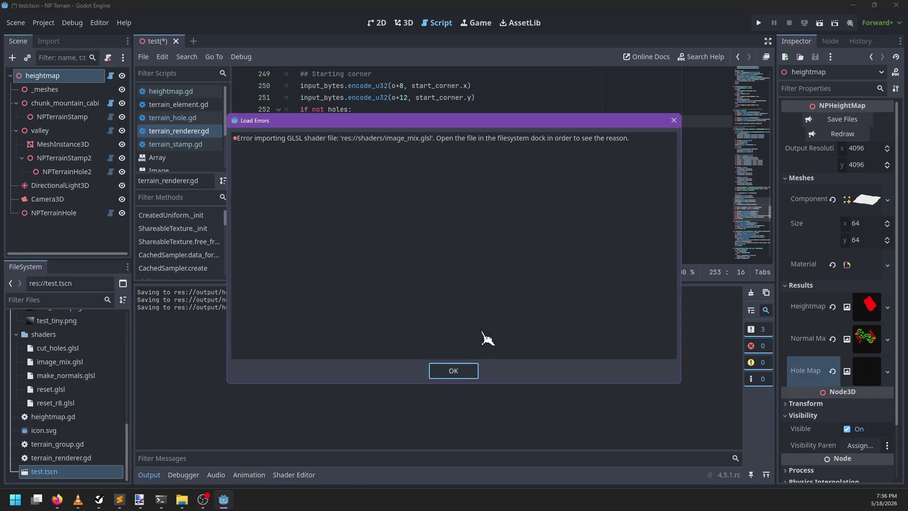
- Dismiss the shader load error in Godot and check the BlendMode enum in terrain_stamp.gd
{"action": "left_click", "coordinate": [454, 371]}
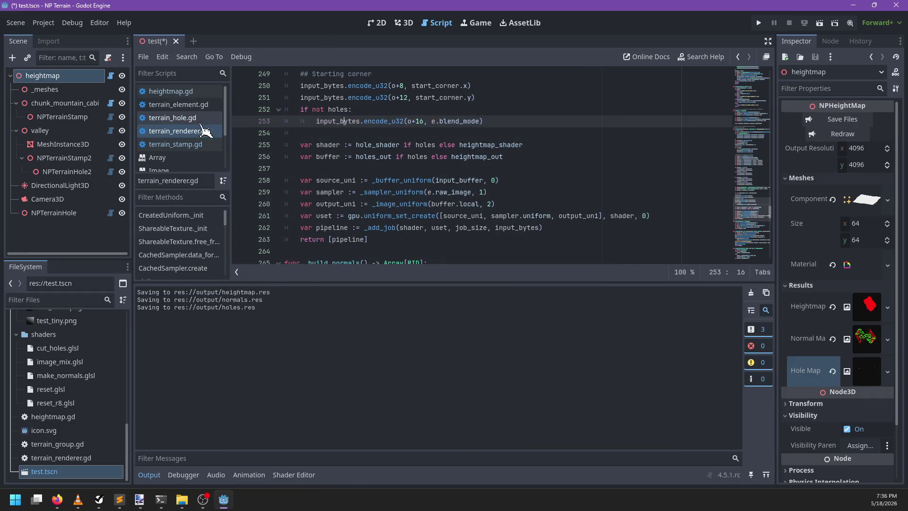
{"action": "left_click", "coordinate": [198, 119]}
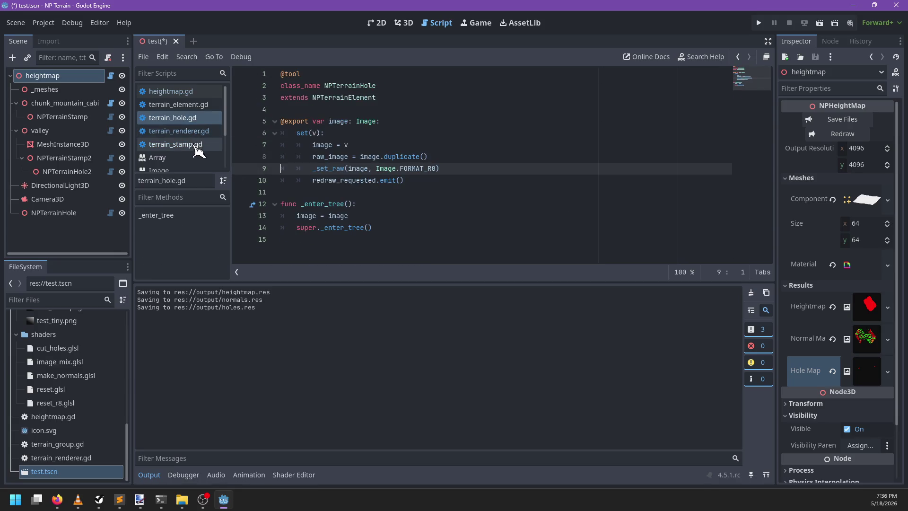
{"action": "left_click", "coordinate": [198, 145]}
{"action": "scroll", "coordinate": [432, 145], "scroll_direction": "up", "scroll_amount": 5}
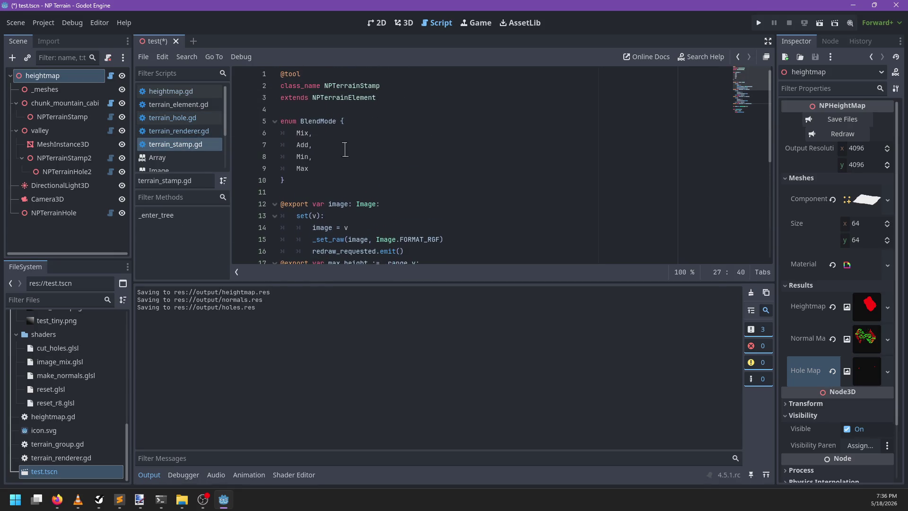
- Complete the else-if condition as blend_mode == 1 and open its branch body
{"action": "key", "text": "alt+Tab"}
{"action": "type", "text": ") {"}
{"action": "key", "text": "Return"}
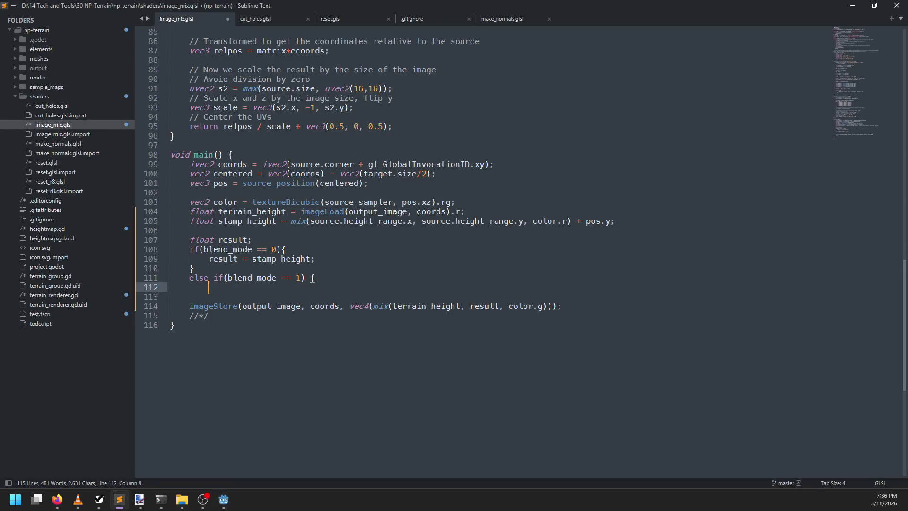
- Add // Mix and Add comments, and set the Add branch to result = terrain_height + stamp_height;
{"action": "key", "text": "Up"}
{"action": "key", "text": "Up"}
{"action": "key", "text": "Up"}
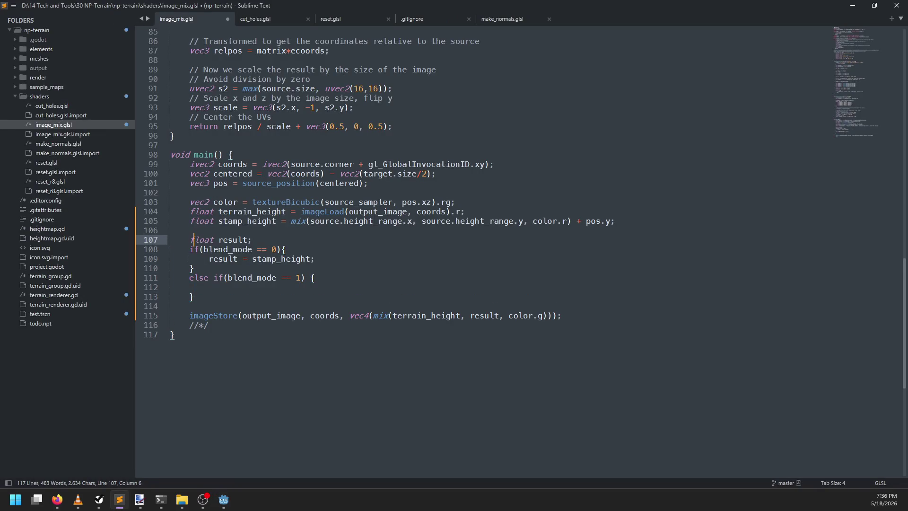
{"action": "key", "text": "End"}
{"action": "key", "text": "Return"}
{"action": "type", "text": "// Mix"}
{"action": "key", "text": "Down"}
{"action": "key", "text": "Down"}
{"action": "key", "text": "Down"}
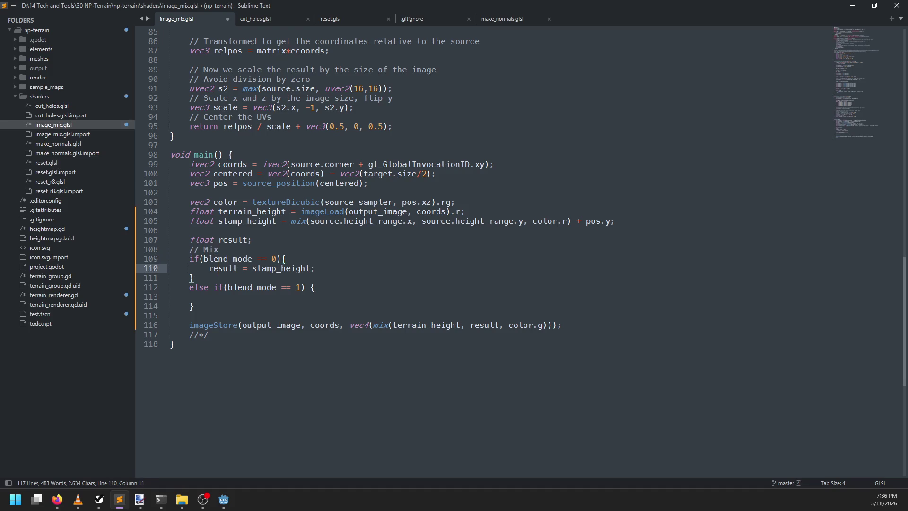
{"action": "key", "text": "Return"}
{"action": "type", "text": "Add"}
{"action": "left_click", "coordinate": [170, 306]}
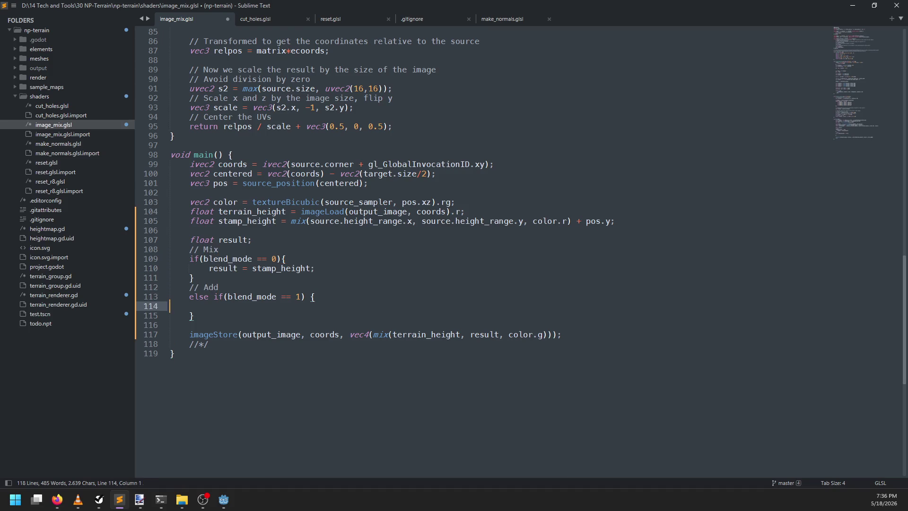
{"action": "type", "text": "result = "}
{"action": "type", "text": "terrain_height + s"}
{"action": "type", "text": "tamp_height;"}
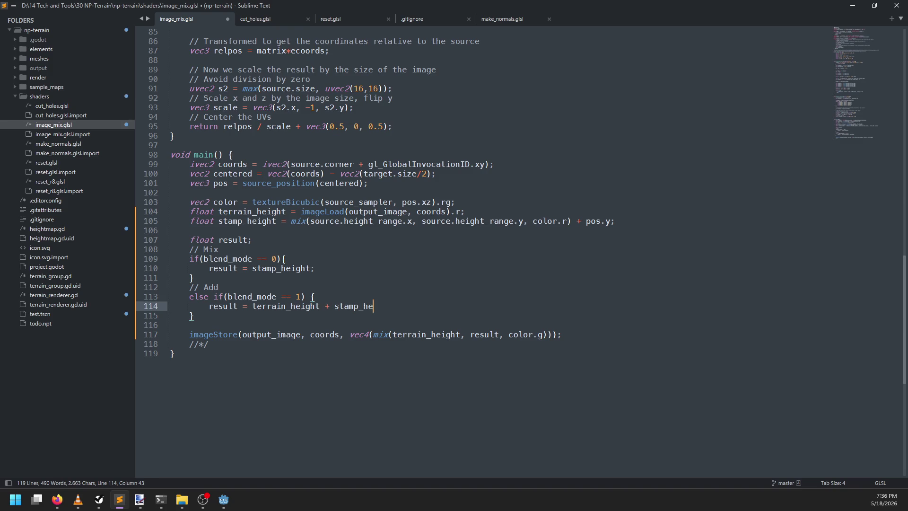
- Move the + pos.y term from the stamp_height definition into the Mix result assignment
{"action": "key", "text": "Up"}
{"action": "key", "text": "Up"}
{"action": "key", "text": "Up"}
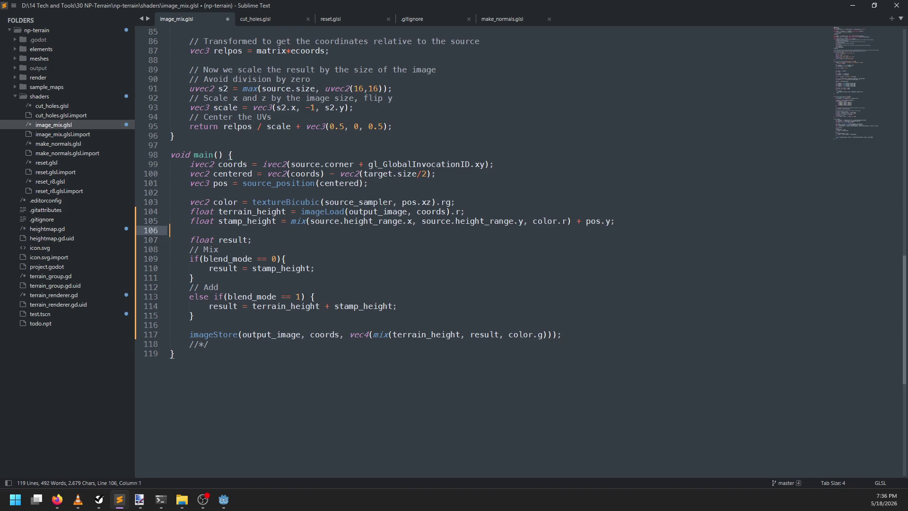
{"action": "key", "text": "Left"}
{"action": "key", "text": "shift+Right"}
{"action": "key", "text": "shift+Right"}
{"action": "key", "text": "shift+Right"}
{"action": "key", "text": "ctrl+x"}
{"action": "key", "text": "Down"}
{"action": "key", "text": "Down"}
{"action": "key", "text": "Down"}
{"action": "key", "text": "Down"}
{"action": "key", "text": "Down"}
{"action": "key", "text": "ctrl+v"}
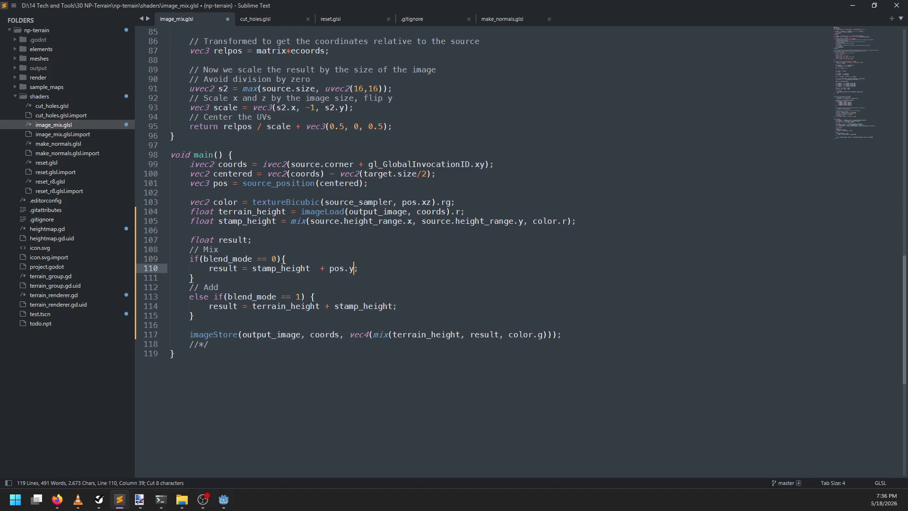
{"action": "key", "text": "BackSpace"}
- Add a // Min comment and an else if(blend_mode == 2) { branch after Add
{"action": "left_click", "coordinate": [261, 307]}
{"action": "left_click", "coordinate": [235, 316]}
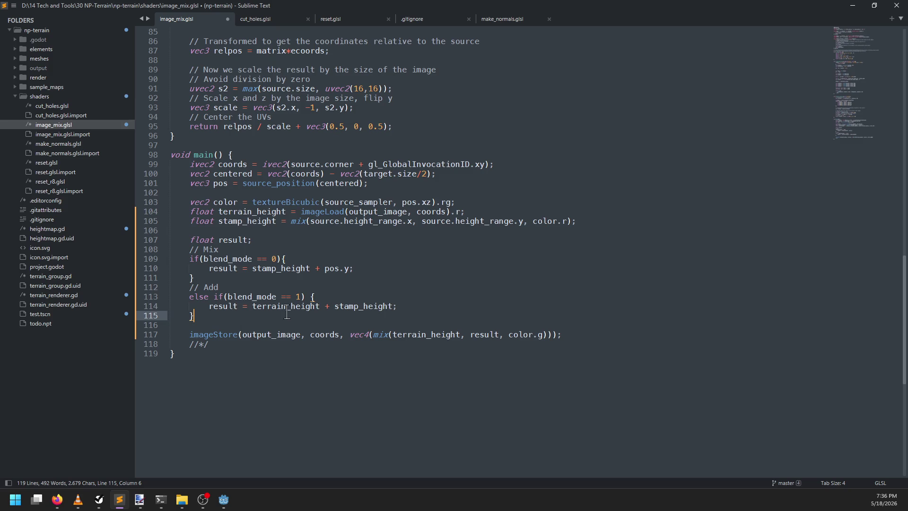
{"action": "key", "text": "Return"}
{"action": "type", "text": "/ Min"}
{"action": "key", "text": "Return"}
{"action": "type", "text": "e;se i"}
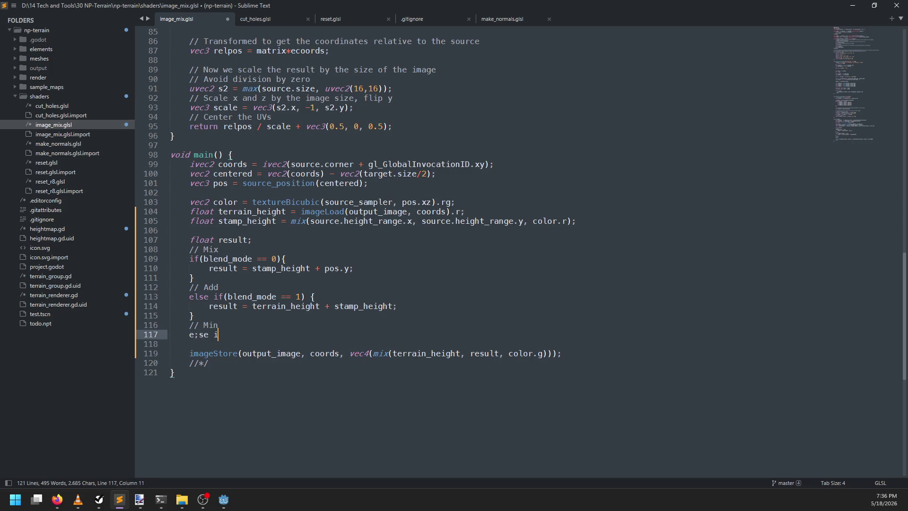
{"action": "key", "text": "BackSpace"}
{"action": "key", "text": "BackSpace"}
{"action": "key", "text": "BackSpace"}
{"action": "type", "text": "se if(blend_"}
{"action": "type", "text": "mode == 2"}
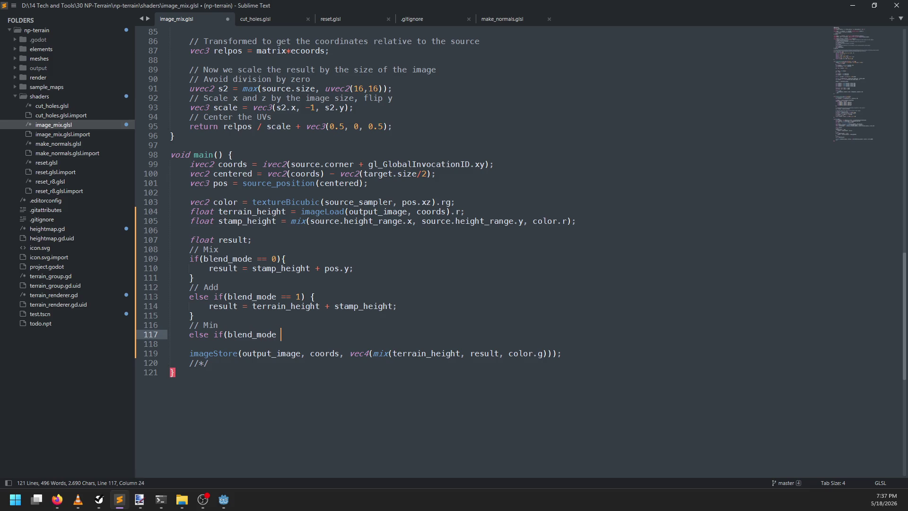
{"action": "type", "text": ") {"}
{"action": "key", "text": "Return"}
- Begin the Min branch with 'result =' and save the shader
{"action": "type", "text": "result =  + pos.y"}
{"action": "key", "text": "ctrl+s"}
{"action": "key", "text": "alt+Tab"}
{"action": "scroll", "coordinate": [283, 179], "scroll_direction": "down", "scroll_amount": 5}
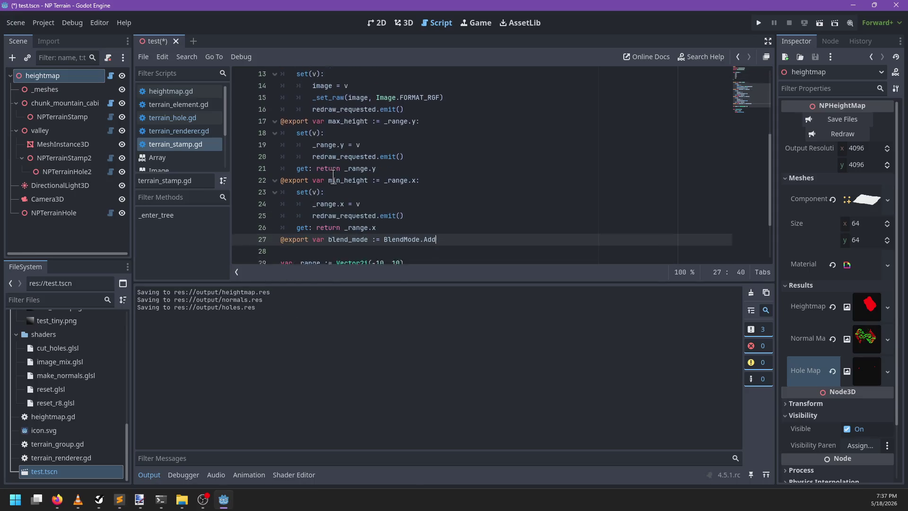
- Give blend_mode a set(b) setter assigning blend_mode = b and emitting redraw_requested, then save
{"action": "key", "text": "Return"}
{"action": "type", "text": "set(b):"}
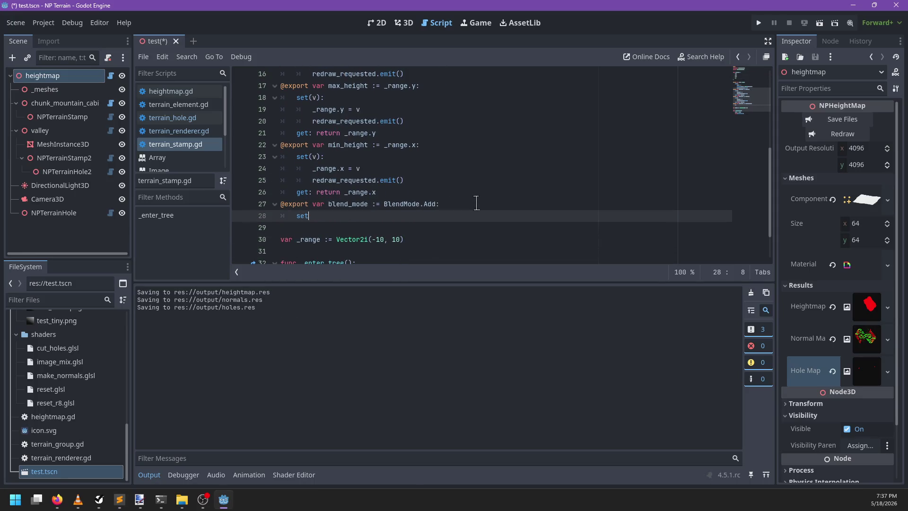
{"action": "key", "text": "Return"}
{"action": "type", "text": "ble"}
{"action": "key", "text": "Return"}
{"action": "type", "text": "= b"}
{"action": "key", "text": "Return"}
{"action": "type", "text": "redraw"}
{"action": "key", "text": "Return"}
{"action": "type", "text": ".emit()"}
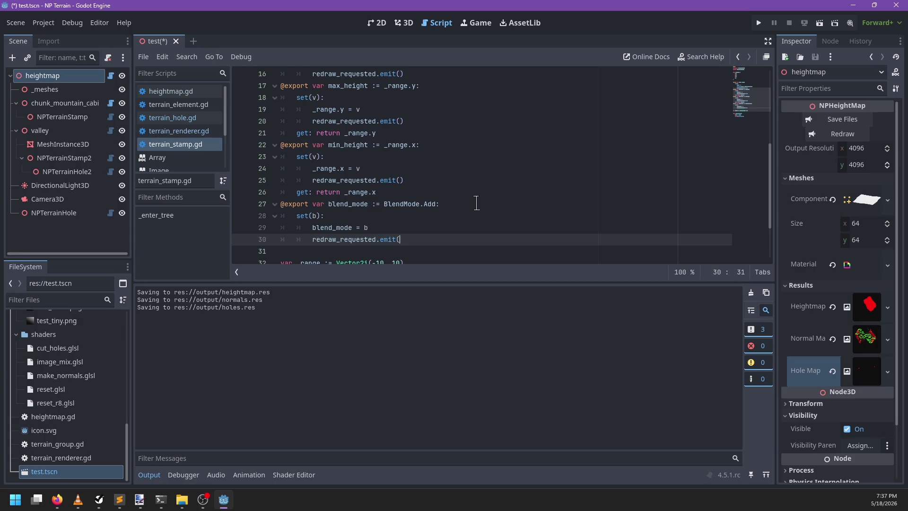
{"action": "key", "text": "ctrl+s"}
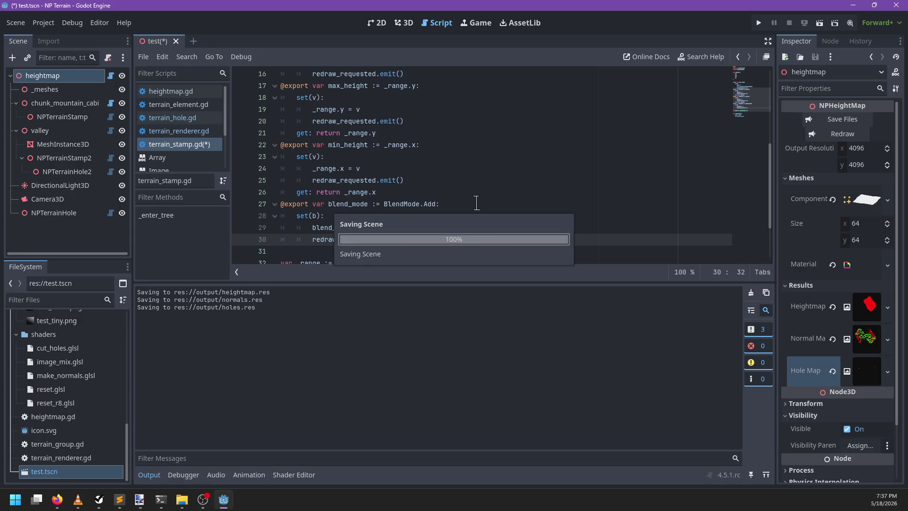
{"action": "key", "text": "alt+Tab"}
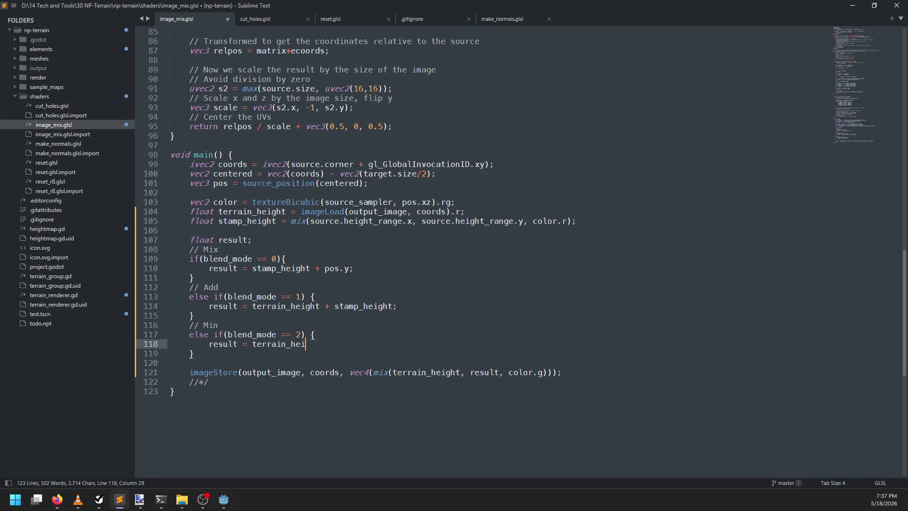
- Open the min( call in the Min branch's result assignment
{"action": "type", "text": "("}
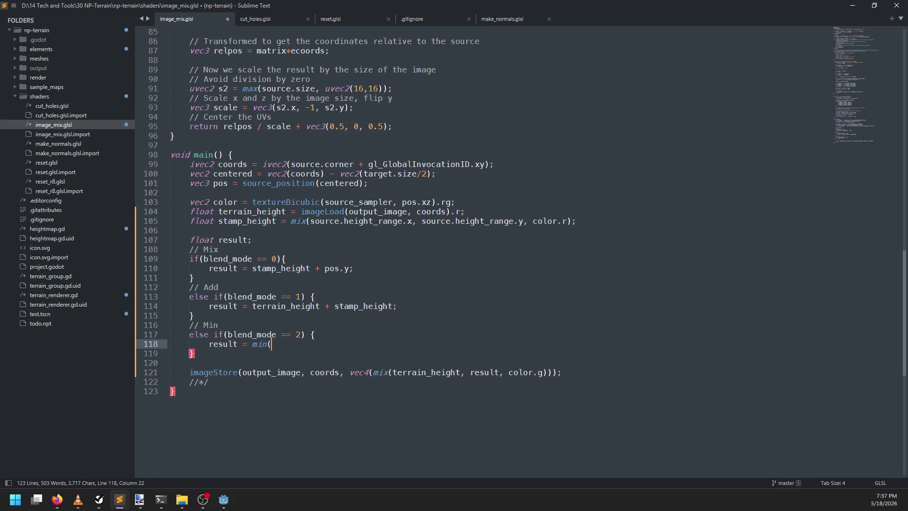
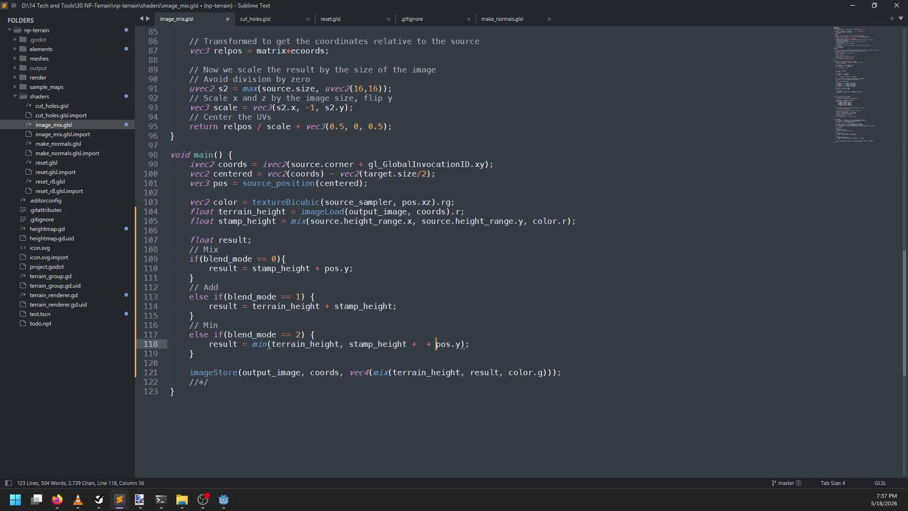
- Add a Max comment line below the Min branch
{"action": "key", "text": "Down"}
{"action": "key", "text": "Return"}
{"action": "type", "text": "/"}
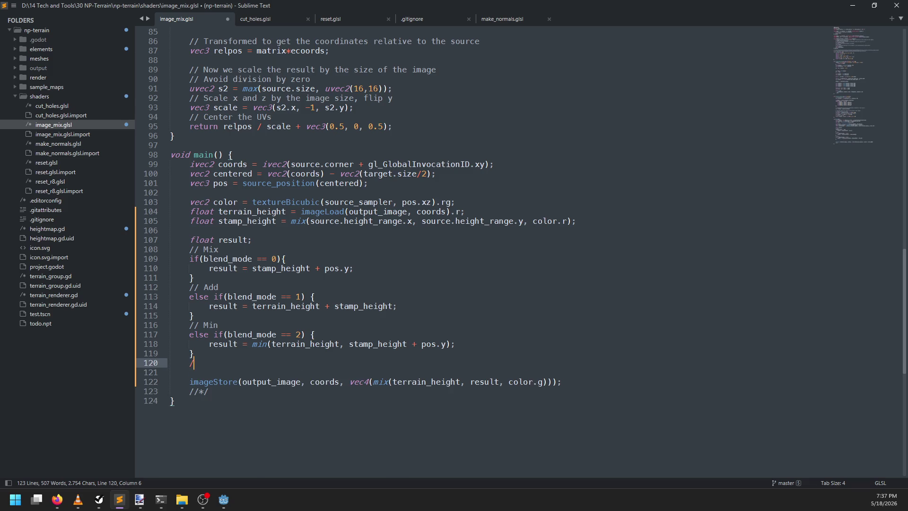
{"action": "type", "text": " Max"}
{"action": "key", "text": "Return"}
{"action": "type", "text": "else if(blend_mode == 4)"}
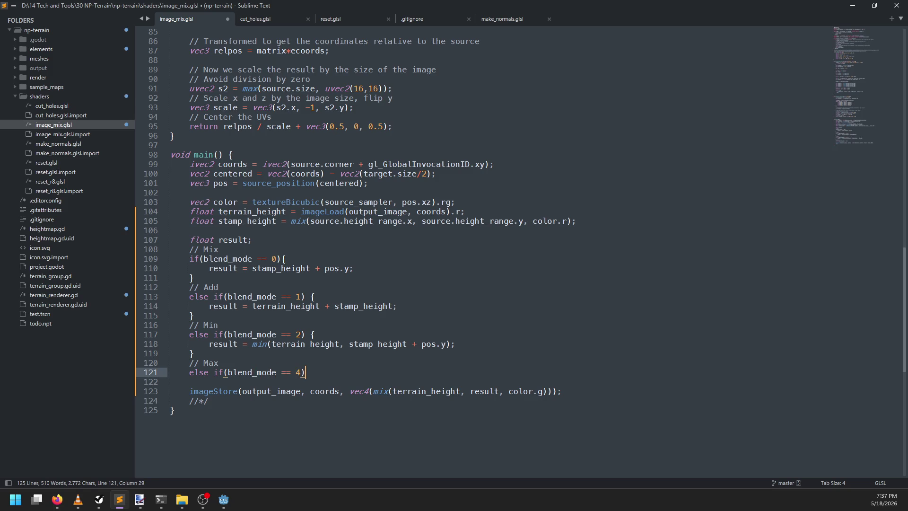
- Delete the Max, Min, Add and Mix mode comment lines
{"action": "key", "text": "Up"}
{"action": "key", "text": "shift+Home"}
{"action": "key", "text": "shift+Home"}
{"action": "key", "text": "BackSpace"}
{"action": "key", "text": "BackSpace"}
{"action": "key", "text": "Up"}
{"action": "key", "text": "Up"}
{"action": "key", "text": "Up"}
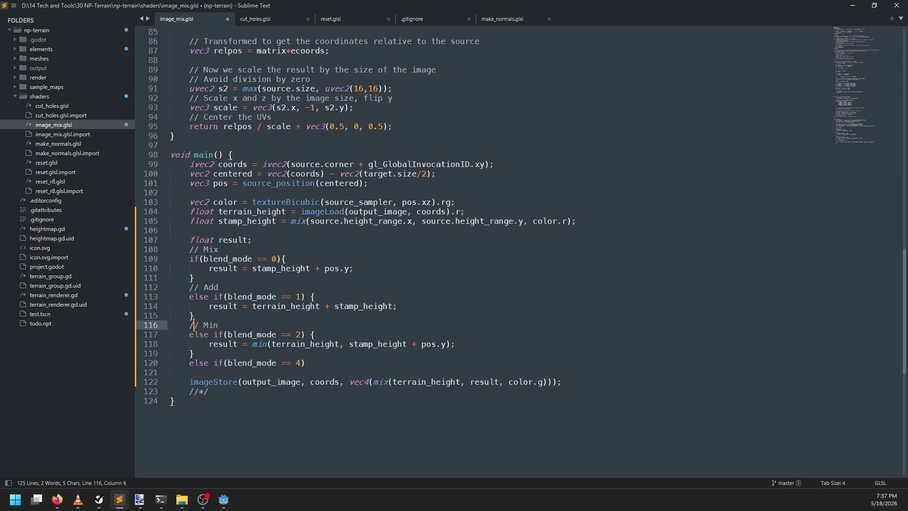
{"action": "key", "text": "shift+Up"}
{"action": "key", "text": "BackSpace"}
{"action": "key", "text": "Up"}
{"action": "key", "text": "Up"}
{"action": "key", "text": "Home"}
{"action": "key", "text": "Home"}
{"action": "key", "text": "shift+Up"}
{"action": "key", "text": "BackSpace"}
{"action": "key", "text": "Up"}
{"action": "key", "text": "Up"}
{"action": "key", "text": "Up"}
{"action": "key", "text": "ctrl+Right"}
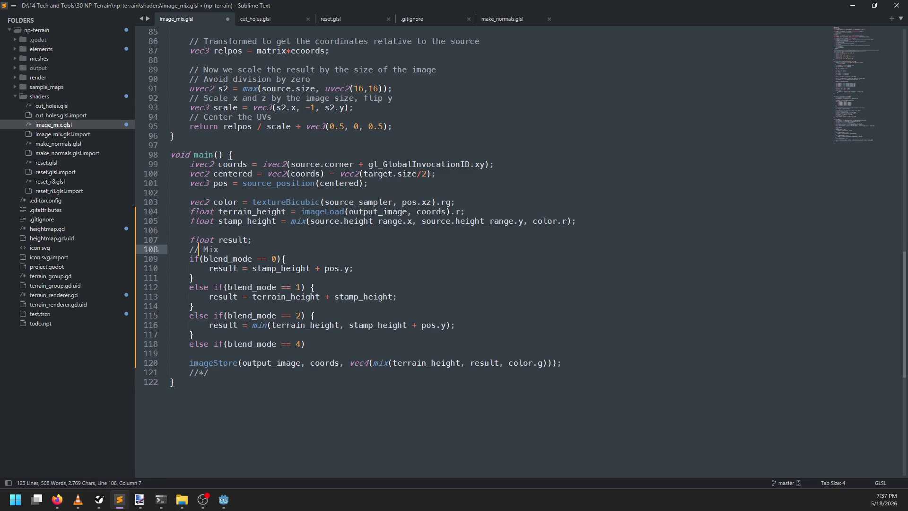
{"action": "key", "text": "shift+Home"}
{"action": "key", "text": "shift+Home"}
{"action": "key", "text": "BackSpace"}
{"action": "key", "text": "BackSpace"}
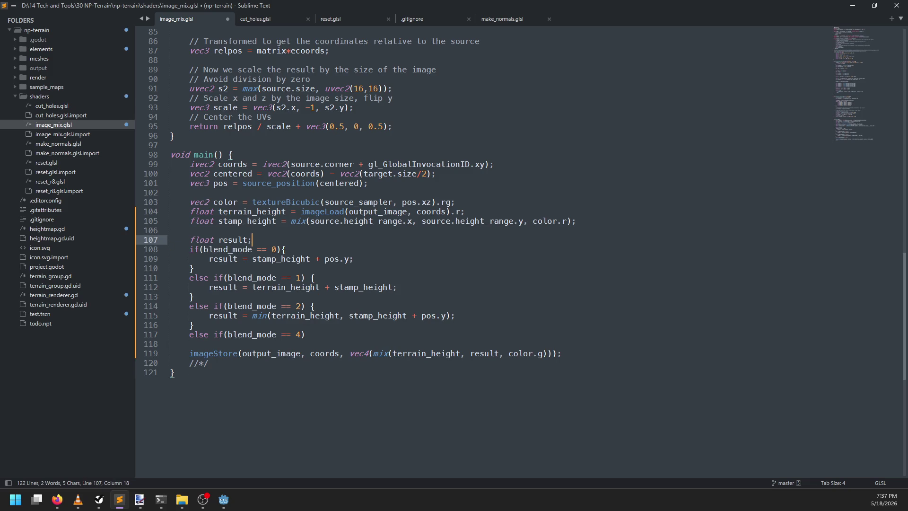
- Write the blend_mode == 4 branch: result = max(terrain_height, stamp_height + pos.y)
{"action": "left_click", "coordinate": [335, 334]}
{"action": "key", "text": "Return"}
{"action": "type", "text": "result = max"}
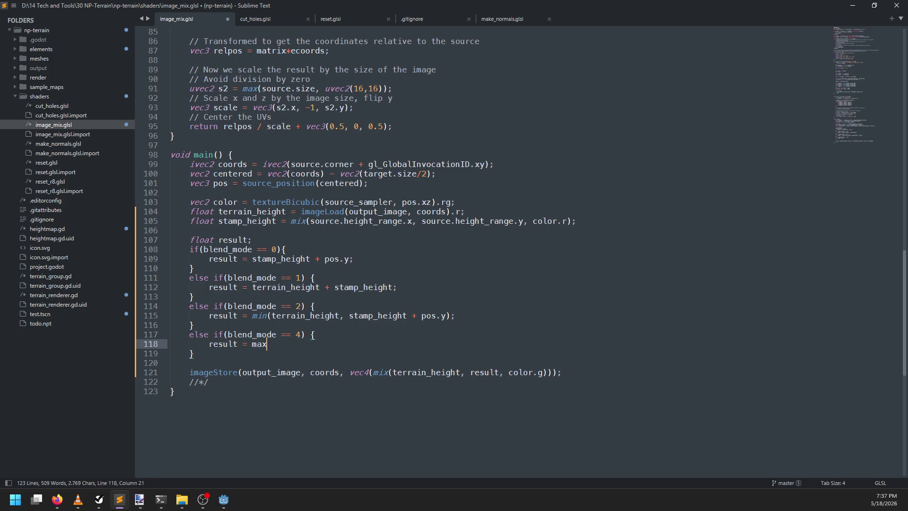
{"action": "type", "text": "(terrain_height, stamp_height"}
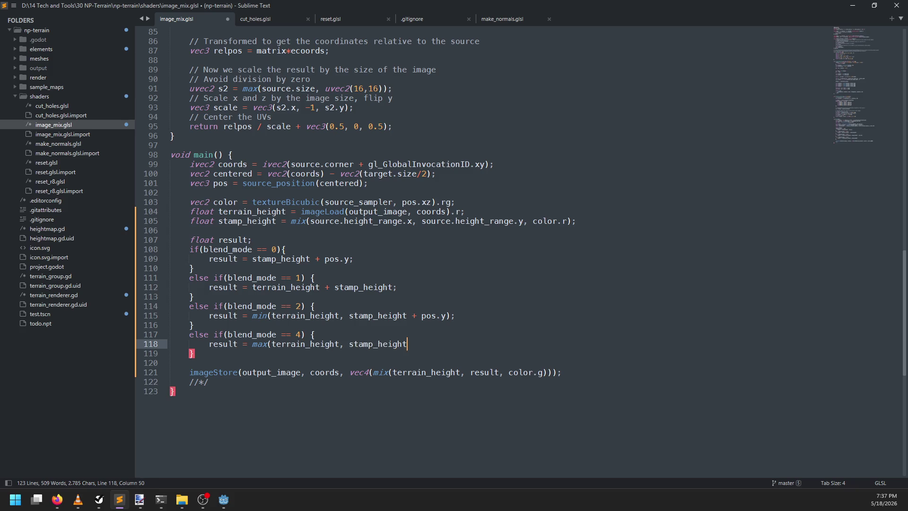
{"action": "key", "text": "BackSpace"}
{"action": "key", "text": "BackSpace"}
{"action": "key", "text": "BackSpace"}
{"action": "key", "text": "ctrl+z"}
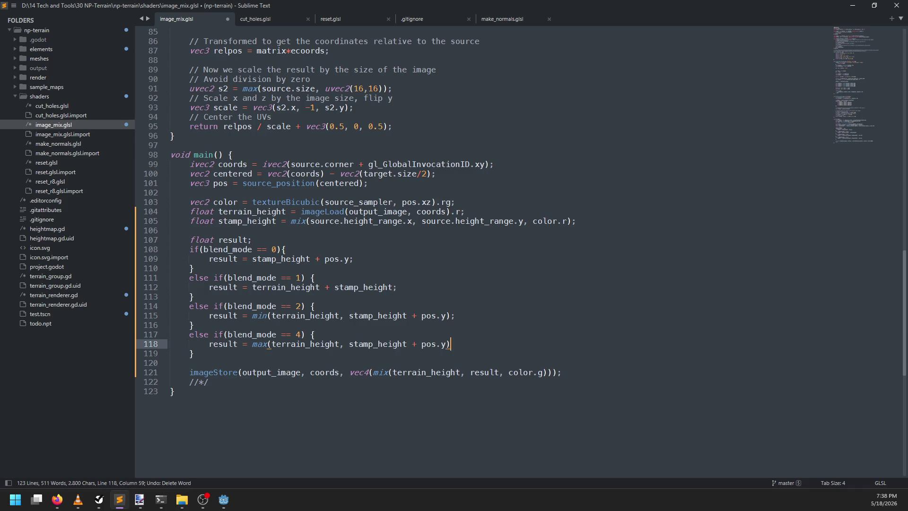
- Save image_mix.glsl and review its compile errors in Godot
{"action": "key", "text": "ctrl+s"}
{"action": "key", "text": "alt+Tab"}
{"action": "left_click", "coordinate": [59, 362]}
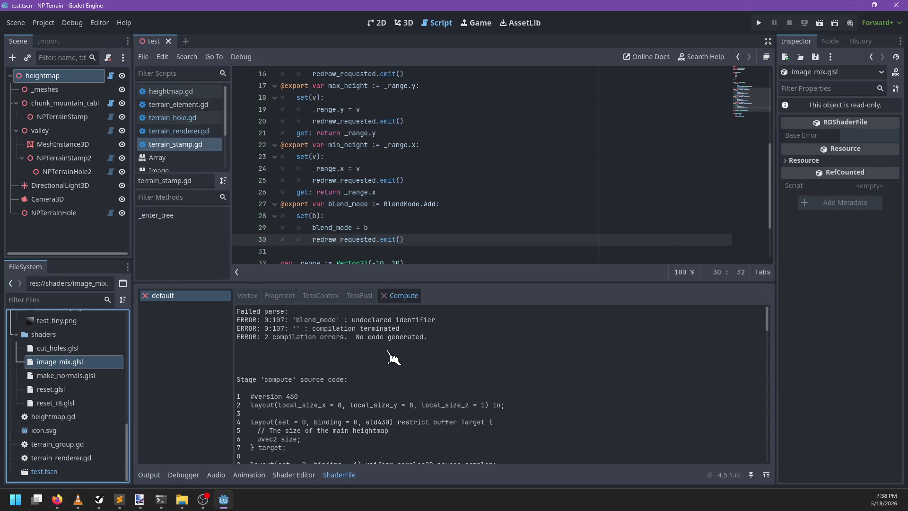
{"action": "scroll", "coordinate": [393, 358], "scroll_direction": "down", "scroll_amount": 5}
{"action": "scroll", "coordinate": [392, 358], "scroll_direction": "up", "scroll_amount": 5}
{"action": "scroll", "coordinate": [384, 357], "scroll_direction": "down", "scroll_amount": 5}
{"action": "key", "text": "alt+Tab"}
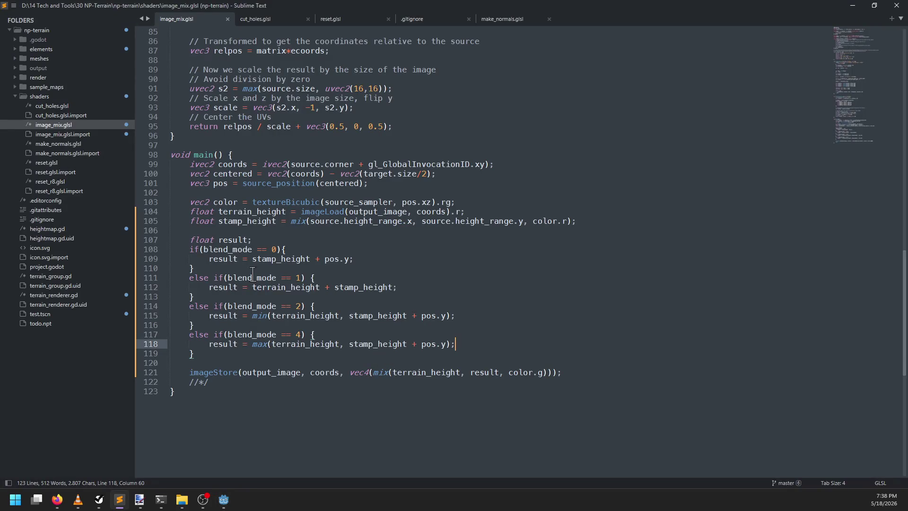
- Find the blend_mode field in the shader's Source block and copy its name
{"action": "double_click", "coordinate": [231, 277]}
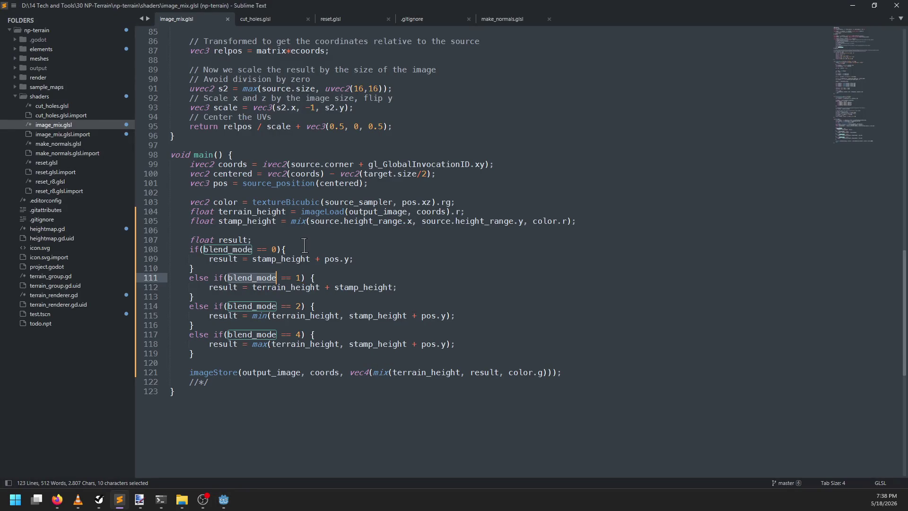
{"action": "scroll", "coordinate": [304, 245], "scroll_direction": "up", "scroll_amount": 10}
{"action": "scroll", "coordinate": [301, 227], "scroll_direction": "up", "scroll_amount": 15}
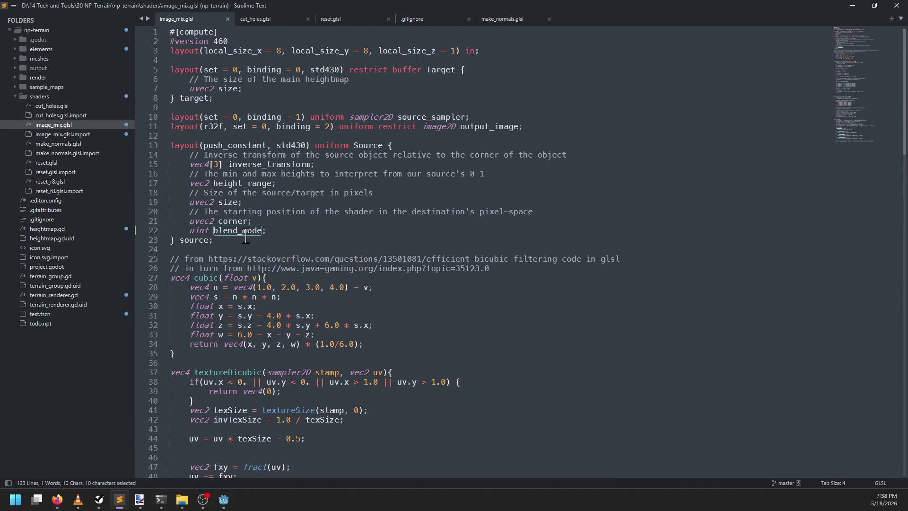
{"action": "double_click", "coordinate": [239, 231]}
{"action": "key", "text": "ctrl+c"}
{"action": "scroll", "coordinate": [239, 231], "scroll_direction": "down", "scroll_amount": 20}
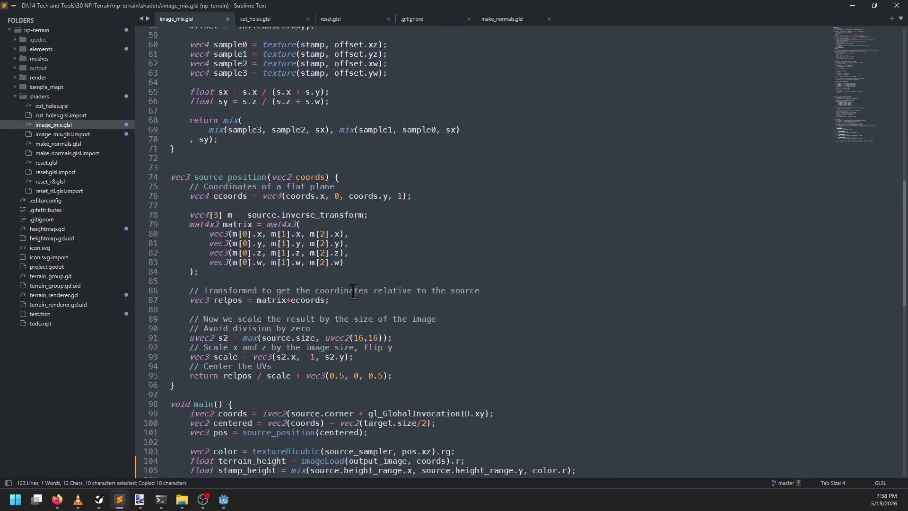
- Prefix every blend_mode check in main with 'source.' and save the shader
{"action": "double_click", "coordinate": [225, 335]}
{"action": "key", "text": "ctrl+d"}
{"action": "key", "text": "ctrl+d"}
{"action": "key", "text": "ctrl+d"}
{"action": "key", "text": "Left"}
{"action": "type", "text": "source."}
{"action": "key", "text": "Escape"}
{"action": "key", "text": "ctrl+s"}
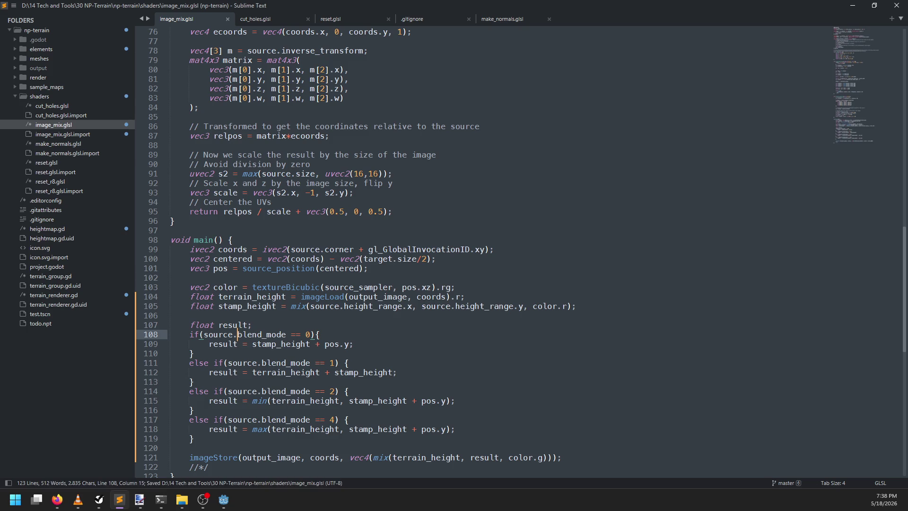
{"action": "key", "text": "alt+Tab"}
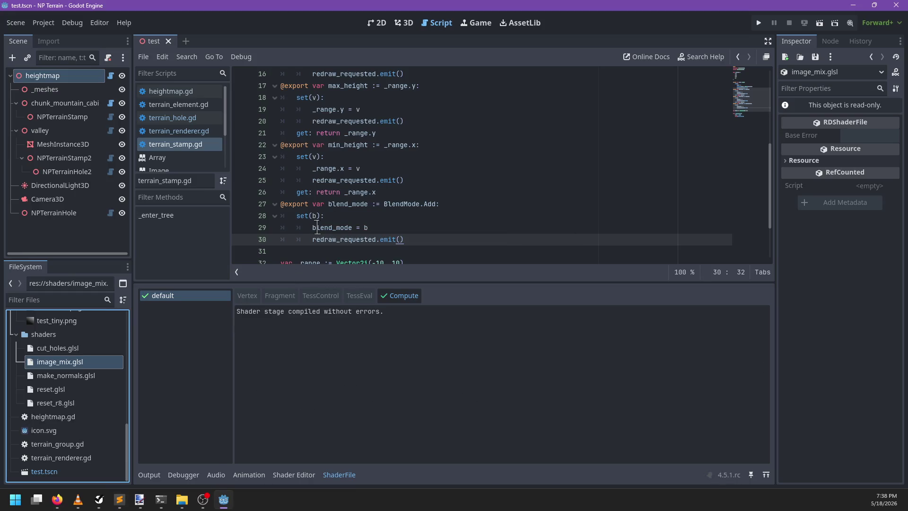
- Close and reopen test.tscn, viewing the terrain in 3D
{"action": "left_click", "coordinate": [168, 41]}
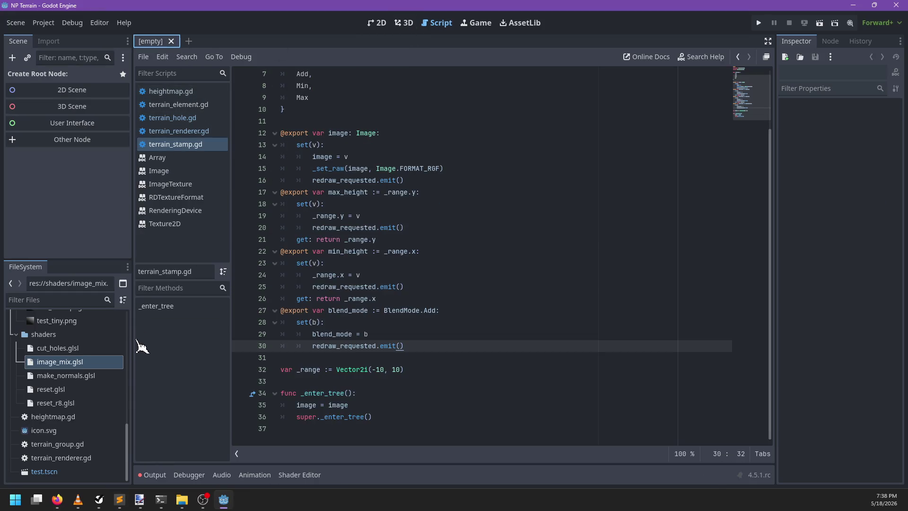
{"action": "double_click", "coordinate": [44, 472]}
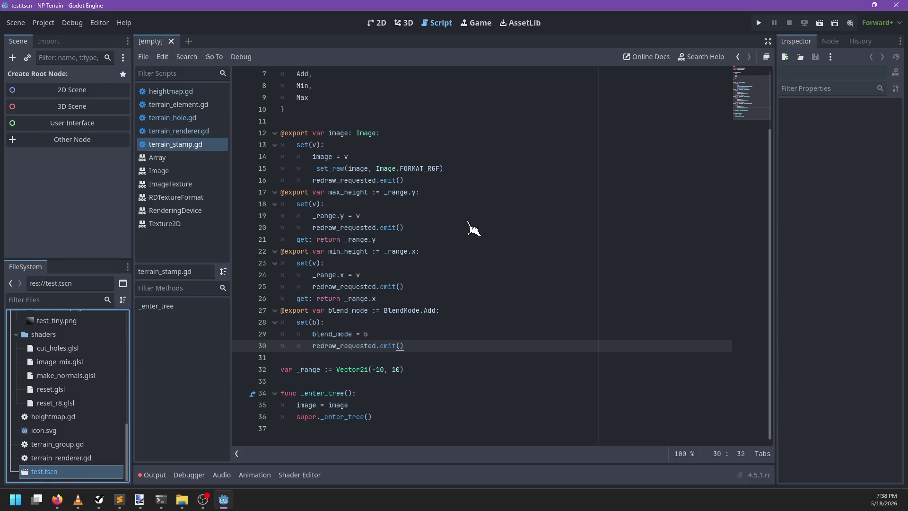
{"action": "left_click", "coordinate": [403, 22]}
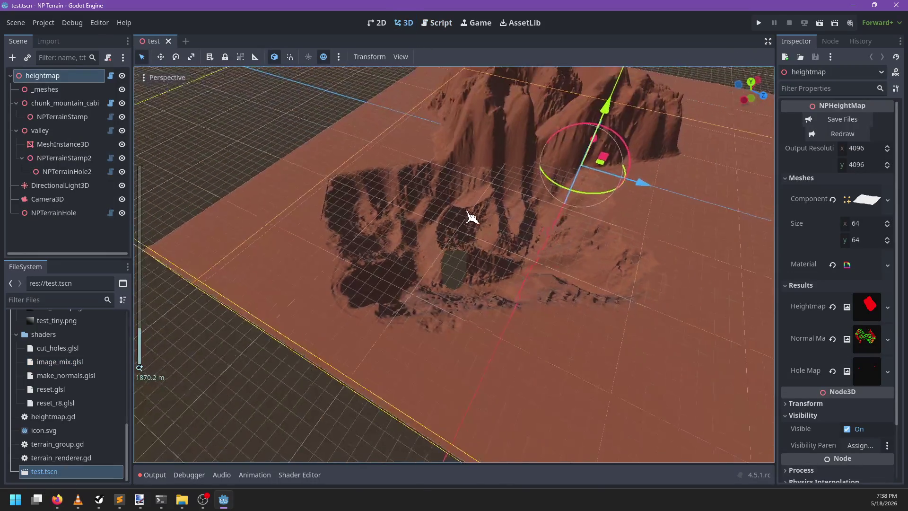
{"action": "scroll", "coordinate": [471, 217], "scroll_direction": "down", "scroll_amount": 3}
{"action": "left_click_drag", "start_coordinate": [422, 219], "coordinate": [334, 233]}
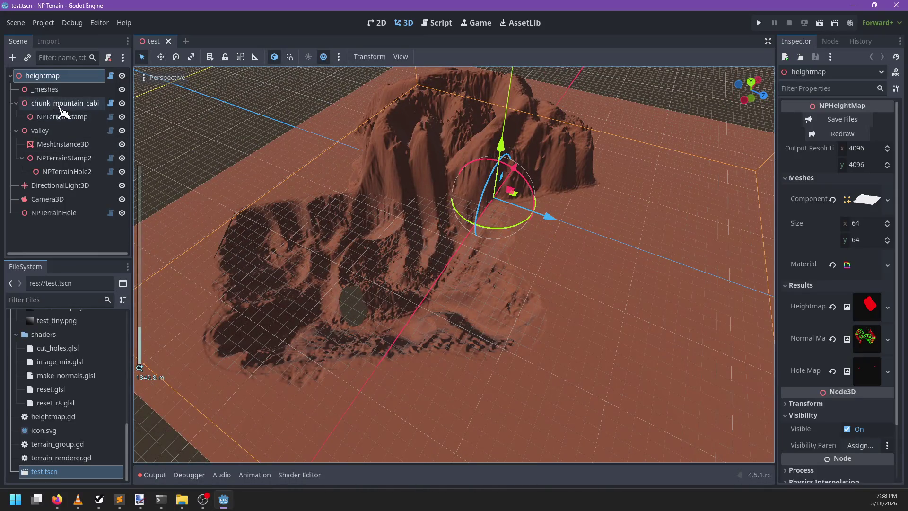
- Add an NPTerrainStamp node under chunk_mountain_cabin
{"action": "left_click", "coordinate": [60, 105]}
{"action": "key", "text": "ctrl+a"}
{"action": "type", "text": "cone"}
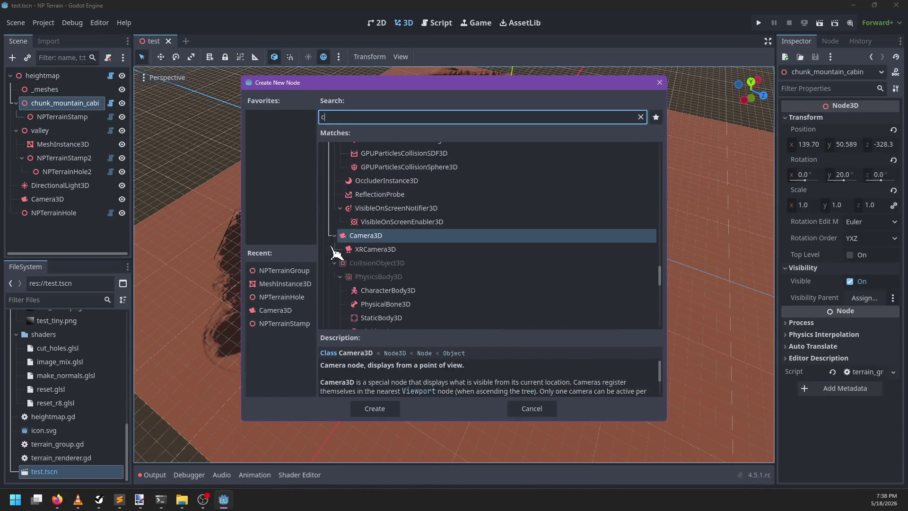
{"action": "key", "text": "Escape"}
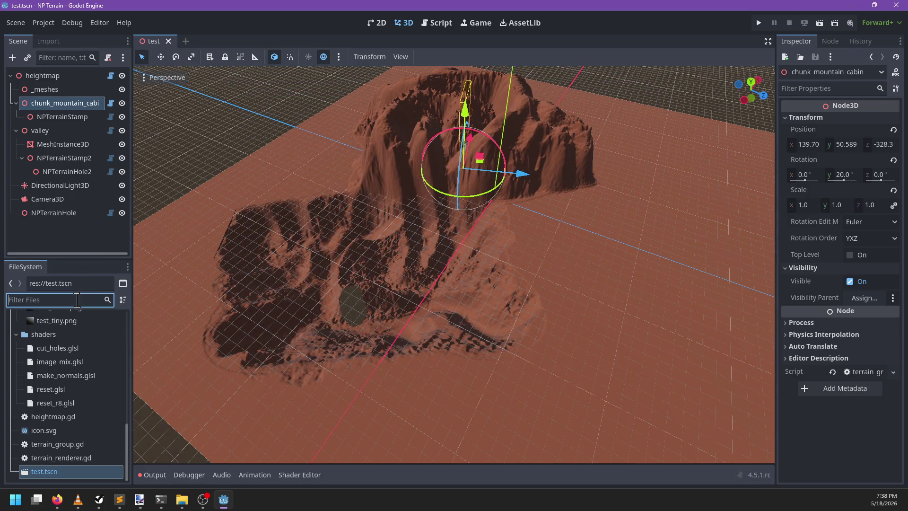
{"action": "left_click", "coordinate": [65, 107]}
{"action": "key", "text": "ctrl+a"}
{"action": "type", "text": "Stamp"}
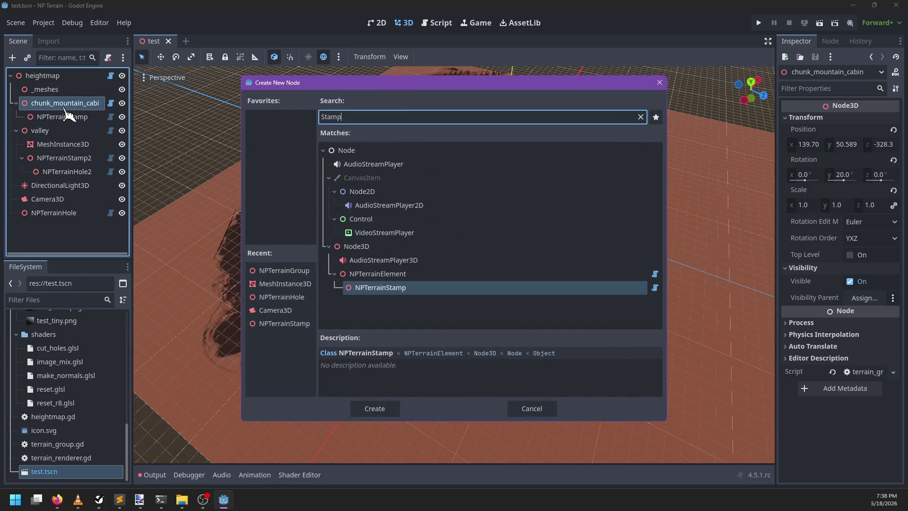
{"action": "key", "text": "Return"}
- Filter FileSystem for 'cone' and assign cone_256.exr as the stamp's image
{"action": "left_click", "coordinate": [66, 299]}
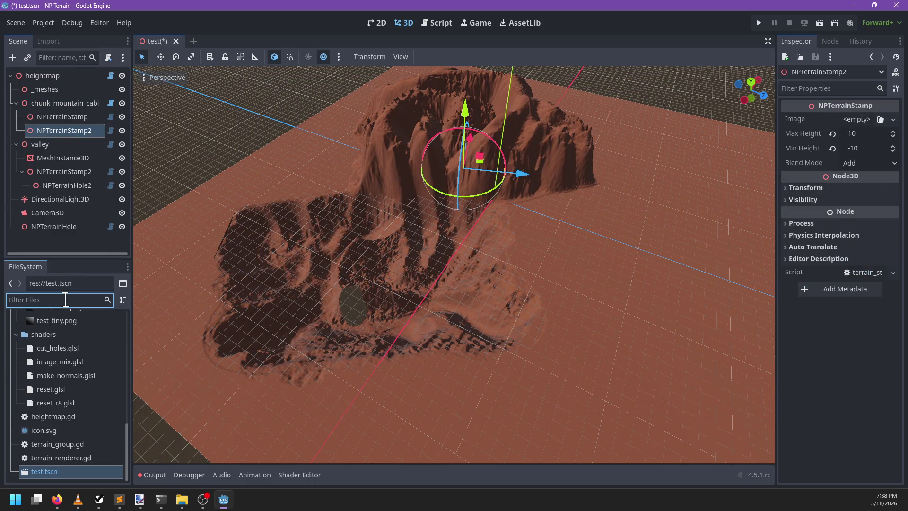
{"action": "type", "text": "cone"}
{"action": "mouse_move", "coordinate": [70, 359]}
{"action": "left_mouse_down"}
{"action": "mouse_move", "coordinate": [71, 371]}
{"action": "mouse_move", "coordinate": [213, 350]}
{"action": "mouse_move", "coordinate": [861, 112]}
{"action": "mouse_move", "coordinate": [865, 126]}
{"action": "left_mouse_up"}
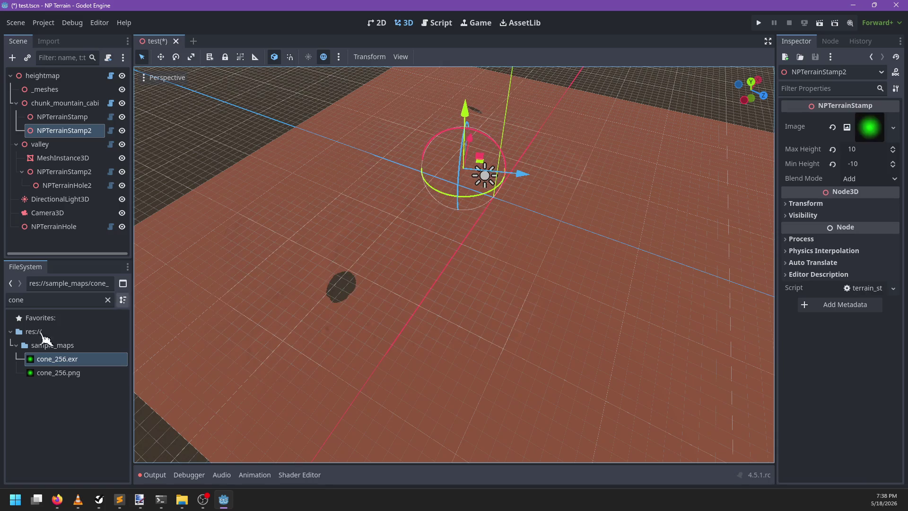
- Remove the cone_256.png file from the project
{"action": "right_click", "coordinate": [54, 374]}
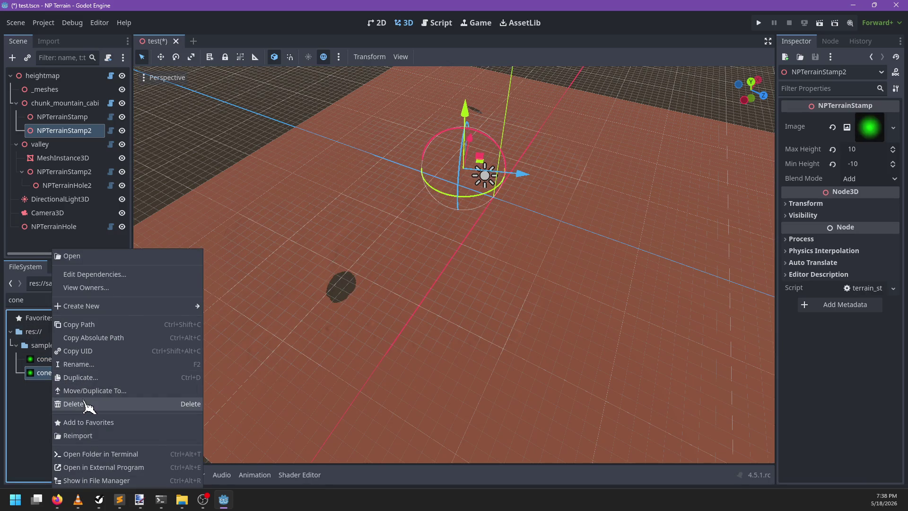
{"action": "left_click", "coordinate": [92, 403]}
{"action": "left_click", "coordinate": [391, 302]}
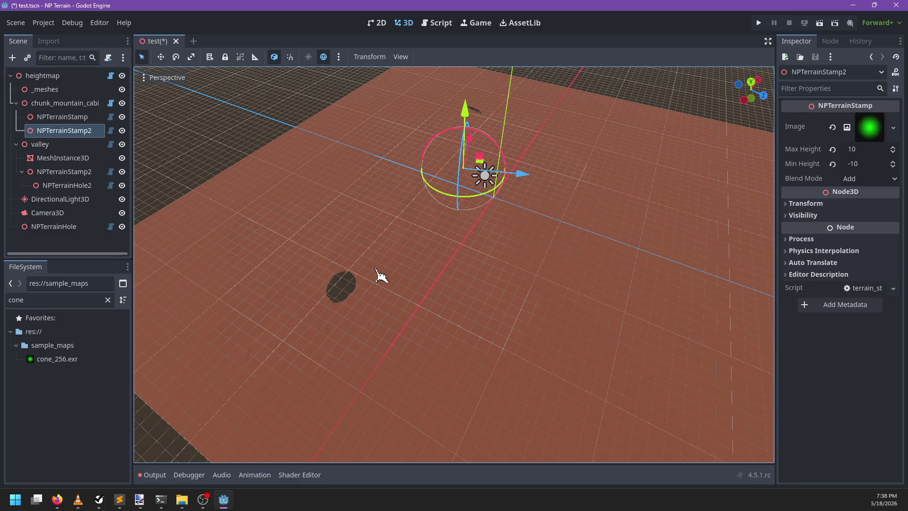
- Move NPTerrainStamp2 up and down along its height axis, clearing the output log
{"action": "scroll", "coordinate": [393, 270], "scroll_direction": "up", "scroll_amount": 3}
{"action": "mouse_move", "coordinate": [307, 244]}
{"action": "left_mouse_down"}
{"action": "mouse_move", "coordinate": [357, 243]}
{"action": "mouse_move", "coordinate": [277, 215]}
{"action": "left_mouse_up"}
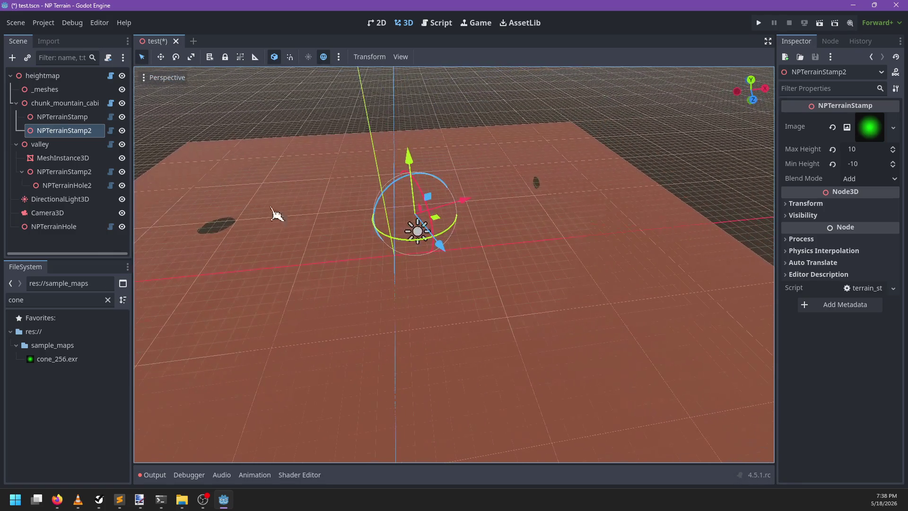
{"action": "left_click", "coordinate": [86, 118]}
{"action": "left_click", "coordinate": [82, 131]}
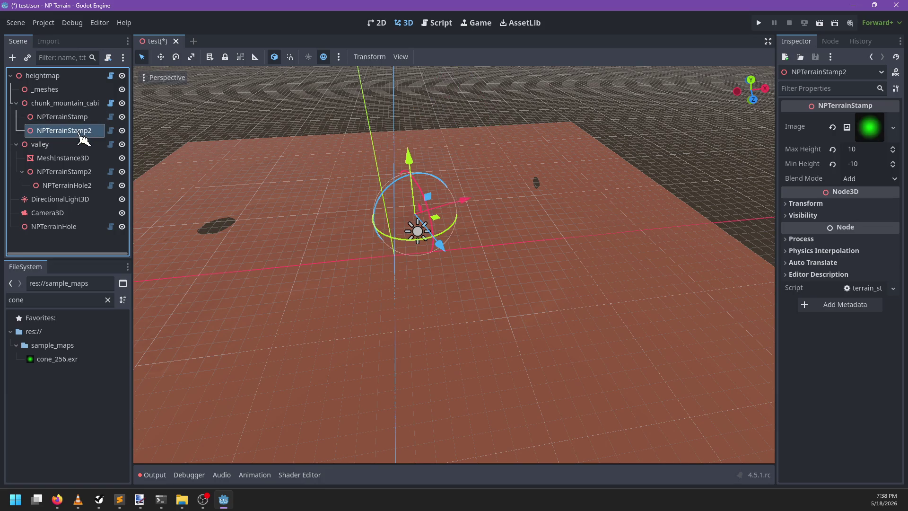
{"action": "left_click_drag", "start_coordinate": [407, 158], "coordinate": [410, 119]}
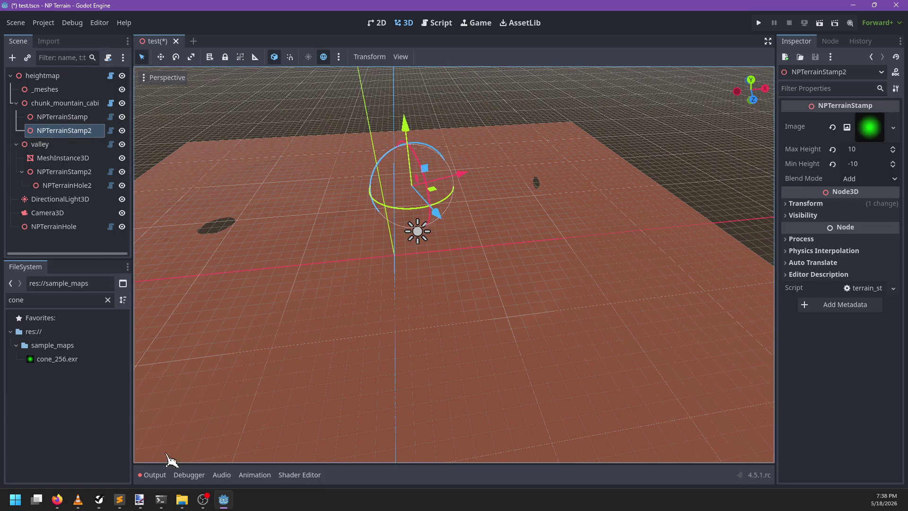
{"action": "left_click", "coordinate": [154, 475]}
{"action": "left_click", "coordinate": [737, 294]}
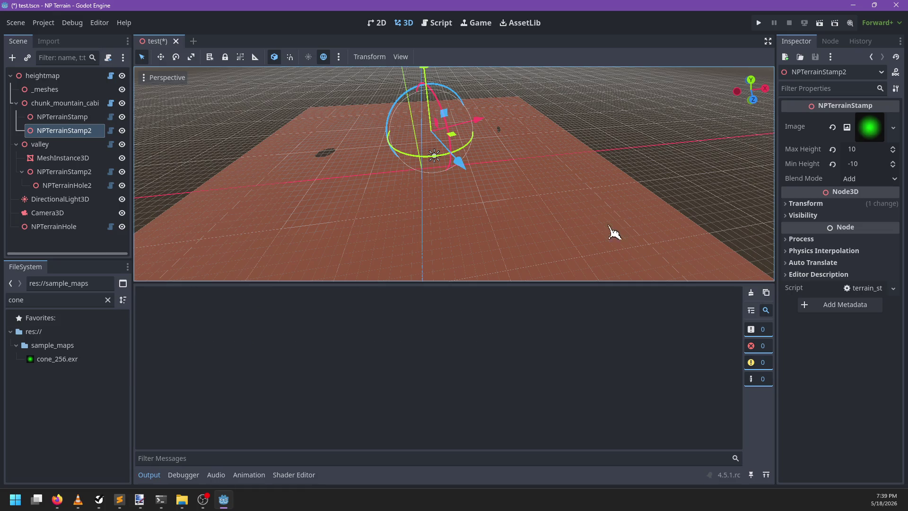
{"action": "mouse_move", "coordinate": [430, 76]}
{"action": "left_mouse_down"}
{"action": "mouse_move", "coordinate": [447, 174]}
{"action": "mouse_move", "coordinate": [429, 58]}
{"action": "left_mouse_up"}
- Set NPTerrainStamp2's blend mode to Mix and open terrain_stamp.gd
{"action": "left_click", "coordinate": [873, 178]}
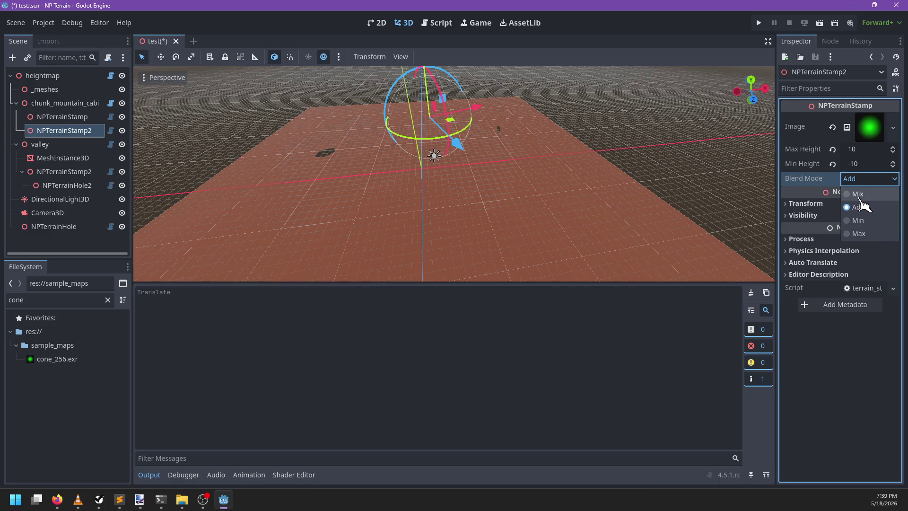
{"action": "left_click", "coordinate": [857, 193]}
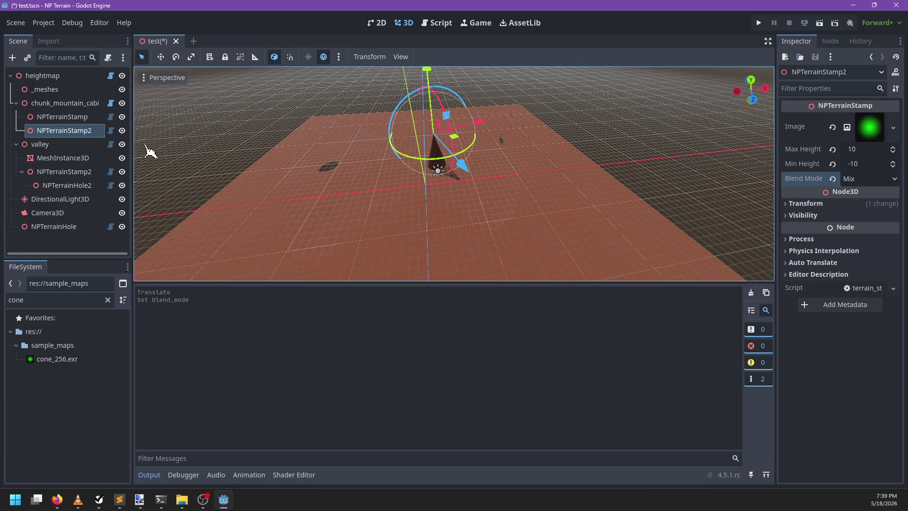
{"action": "left_click", "coordinate": [111, 130]}
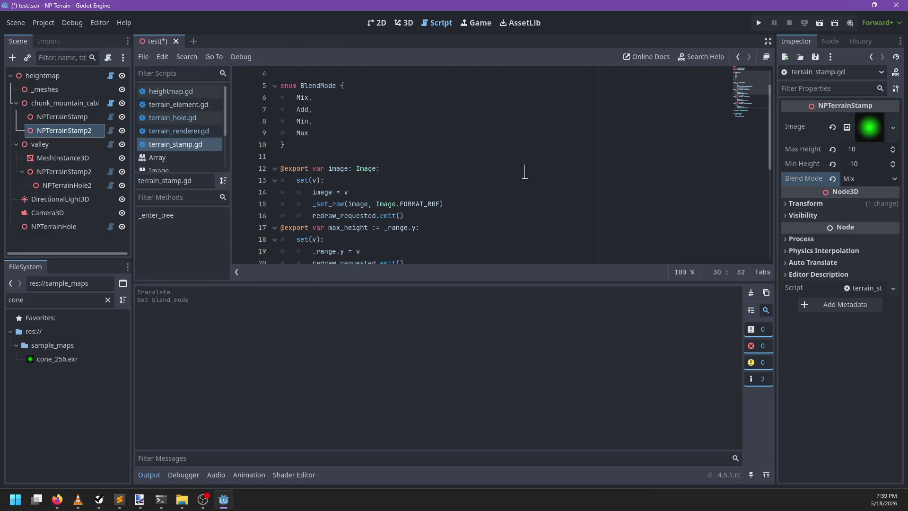
- Change terrain_stamp.gd's default blend_mode from Add to Mix, save, and return to 3D
{"action": "scroll", "coordinate": [491, 180], "scroll_direction": "down", "scroll_amount": 3}
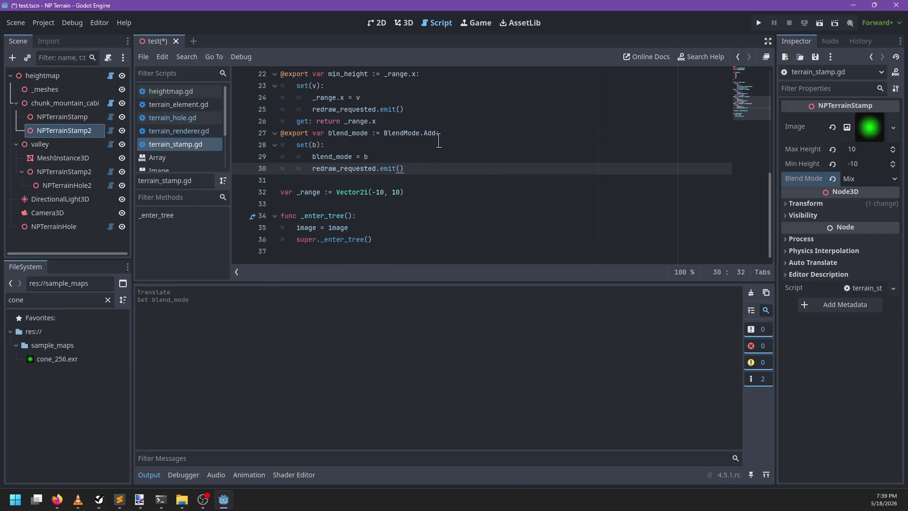
{"action": "double_click", "coordinate": [429, 133]}
{"action": "type", "text": "Mi"}
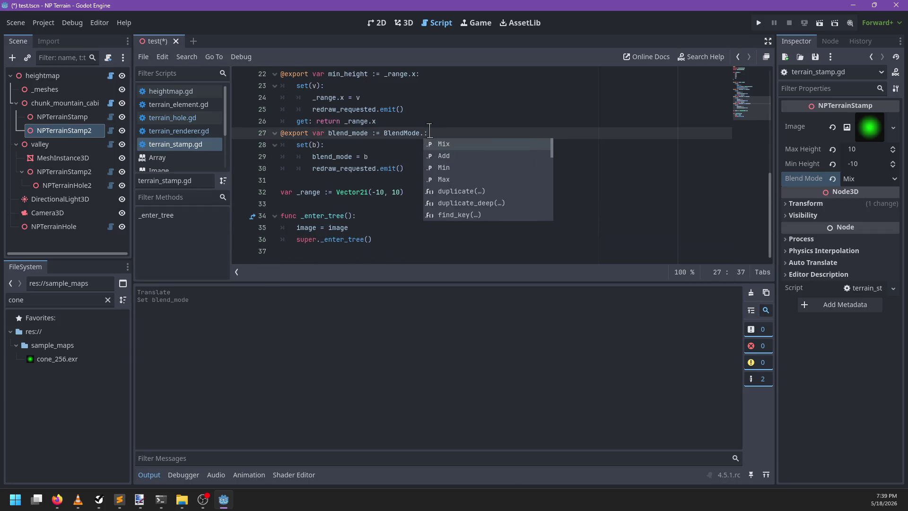
{"action": "key", "text": "Return"}
{"action": "key", "text": "ctrl+s"}
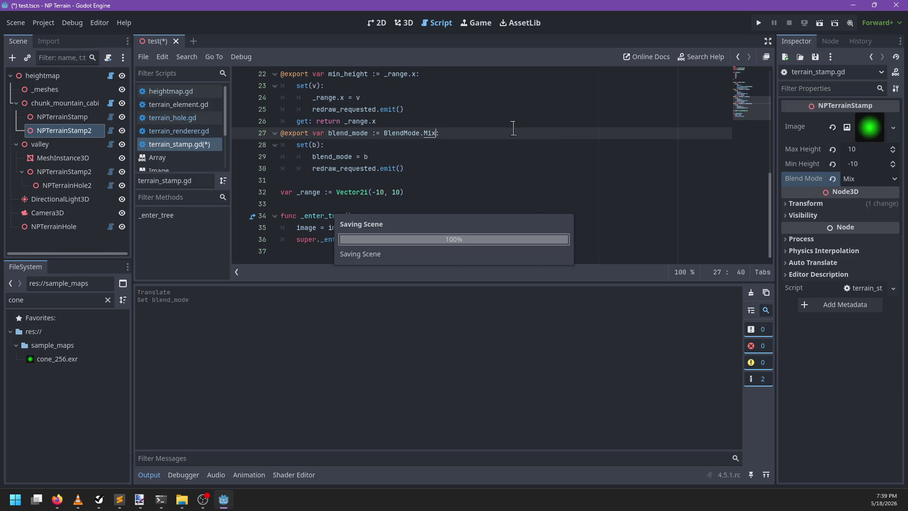
{"action": "left_click", "coordinate": [406, 24]}
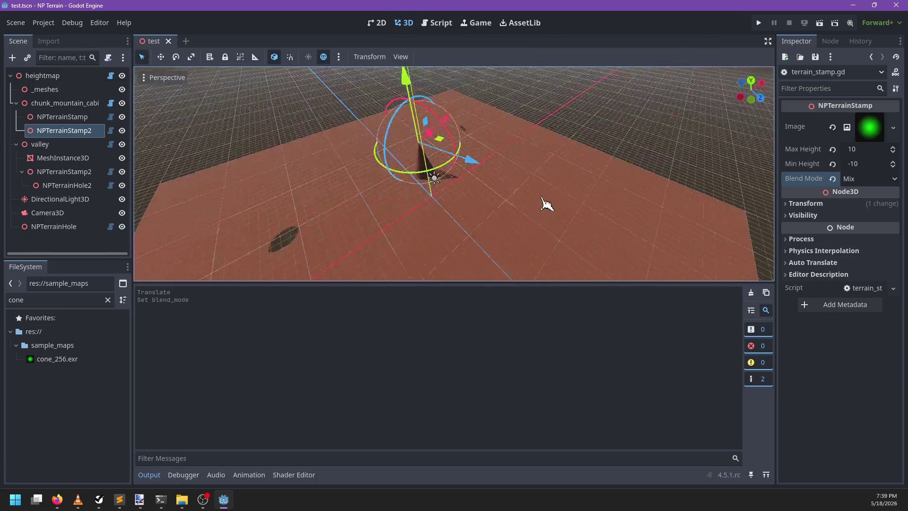
- Move and scale the cone stamp, then reorder NPTerrainStamp below NPTerrainStamp2 with Mix blending
{"action": "mouse_move", "coordinate": [454, 170]}
{"action": "left_mouse_down"}
{"action": "mouse_move", "coordinate": [671, 260]}
{"action": "mouse_move", "coordinate": [681, 371]}
{"action": "mouse_move", "coordinate": [836, 389]}
{"action": "left_mouse_up"}
{"action": "key", "text": "r"}
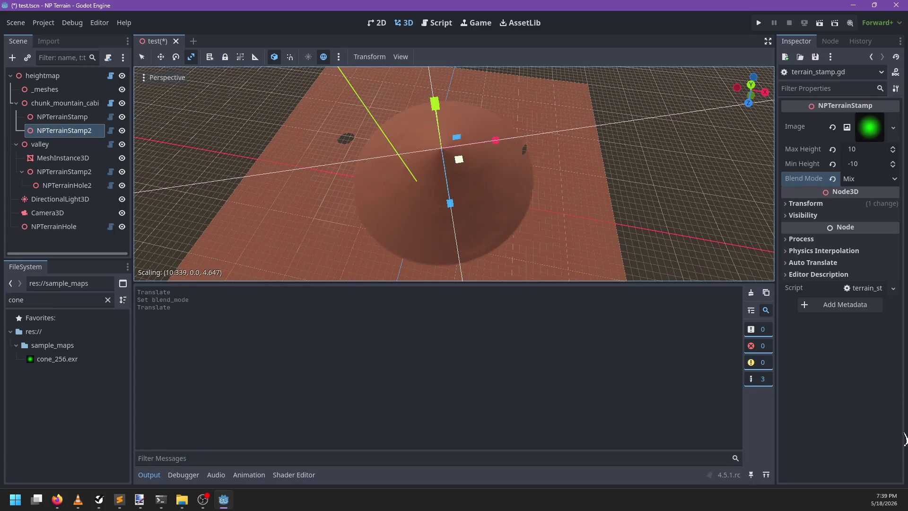
{"action": "left_click", "coordinate": [82, 123]}
{"action": "left_click_drag", "start_coordinate": [83, 123], "coordinate": [84, 142]}
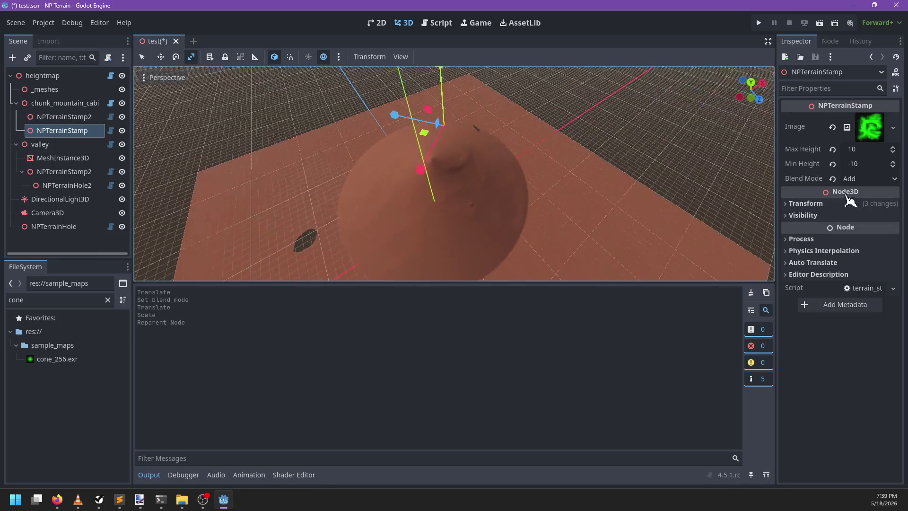
{"action": "left_click", "coordinate": [847, 178]}
{"action": "left_click", "coordinate": [852, 190]}
{"action": "mouse_move", "coordinate": [520, 219]}
{"action": "left_mouse_down"}
{"action": "mouse_move", "coordinate": [493, 179]}
{"action": "mouse_move", "coordinate": [464, 180]}
{"action": "left_mouse_up"}
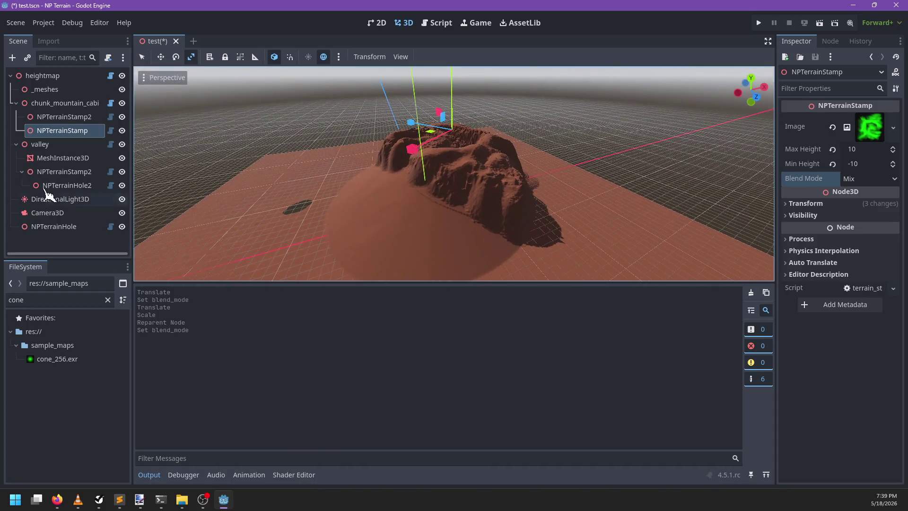
- Reset the valley's NPTerrainStamp2 blend mode back to Mix
{"action": "left_click", "coordinate": [63, 173]}
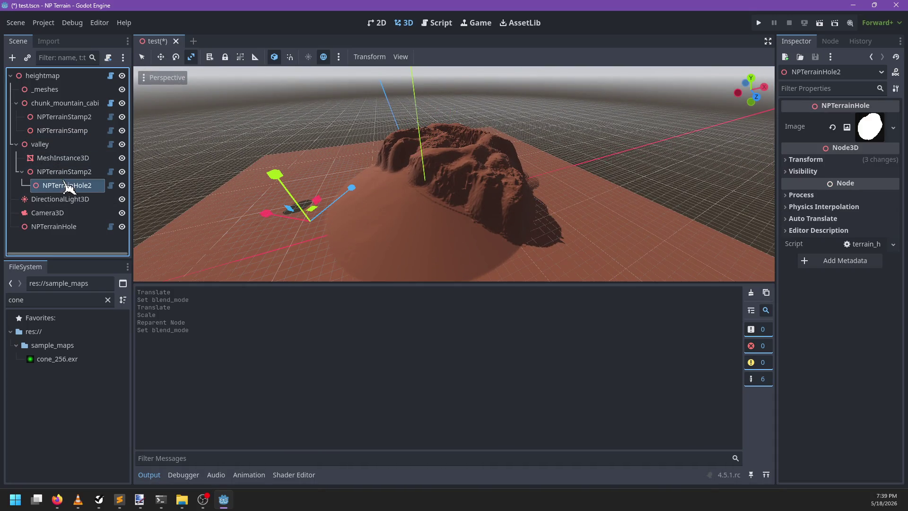
{"action": "left_click", "coordinate": [66, 184], "text": "ctrl"}
{"action": "left_click_drag", "start_coordinate": [66, 184], "coordinate": [64, 172]}
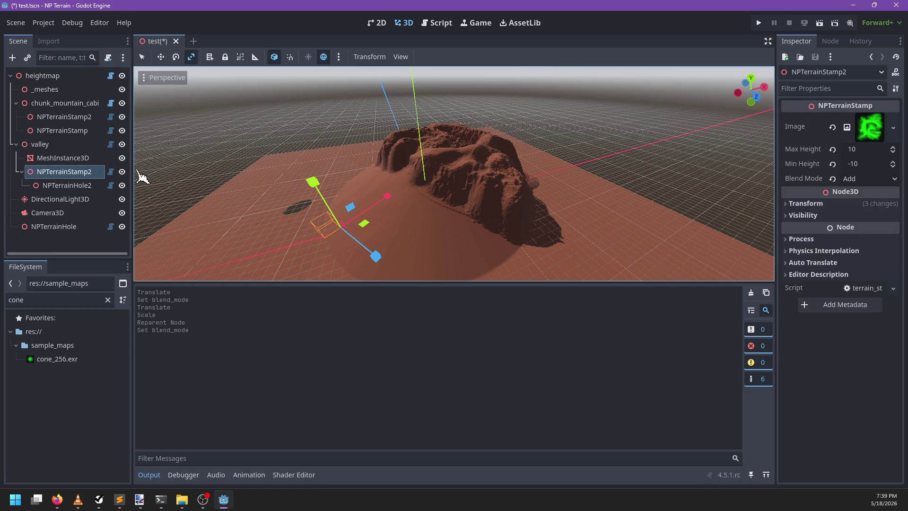
{"action": "left_click", "coordinate": [832, 178]}
{"action": "mouse_move", "coordinate": [618, 192]}
{"action": "left_mouse_down"}
{"action": "mouse_move", "coordinate": [517, 192]}
{"action": "mouse_move", "coordinate": [507, 203]}
{"action": "mouse_move", "coordinate": [459, 182]}
{"action": "left_mouse_up"}
- Set NPTerrainStamp's blend mode to Add
{"action": "left_click", "coordinate": [87, 130]}
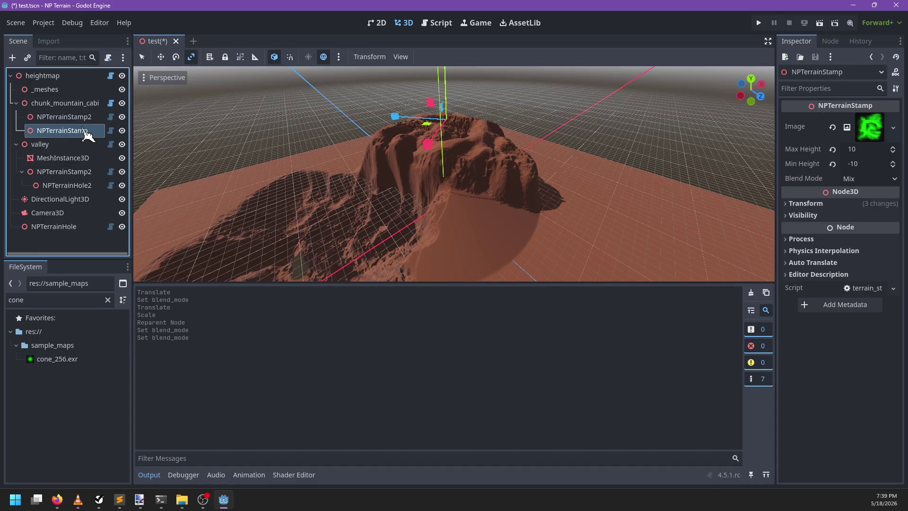
{"action": "left_click", "coordinate": [871, 179]}
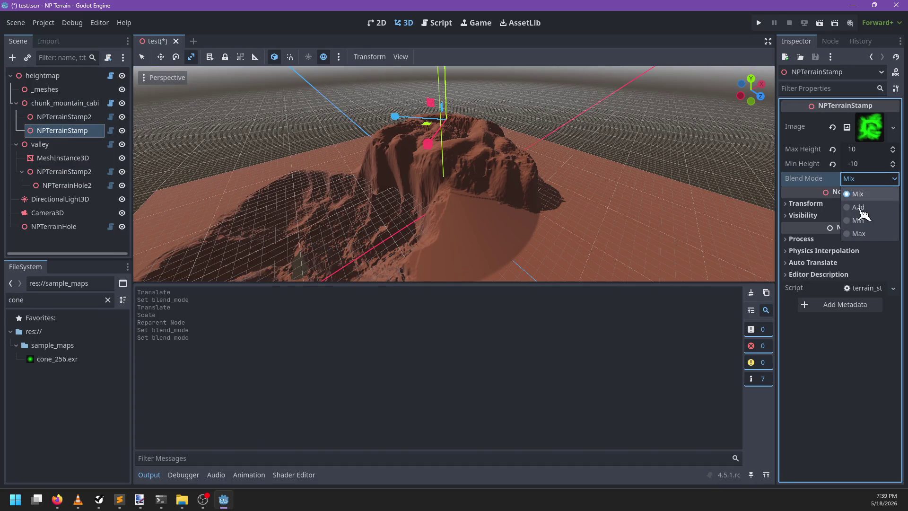
{"action": "left_click", "coordinate": [851, 207]}
{"action": "scroll", "coordinate": [511, 176], "scroll_direction": "up", "scroll_amount": 3}
{"action": "mouse_move", "coordinate": [511, 176]}
{"action": "left_mouse_down"}
{"action": "mouse_move", "coordinate": [436, 169]}
{"action": "mouse_move", "coordinate": [464, 197]}
{"action": "mouse_move", "coordinate": [481, 165]}
{"action": "mouse_move", "coordinate": [482, 109]}
{"action": "mouse_move", "coordinate": [470, 66]}
{"action": "mouse_move", "coordinate": [478, 58]}
{"action": "mouse_move", "coordinate": [459, 137]}
{"action": "mouse_move", "coordinate": [461, 179]}
{"action": "mouse_move", "coordinate": [463, 75]}
{"action": "mouse_move", "coordinate": [473, 109]}
{"action": "left_mouse_up"}
{"action": "scroll", "coordinate": [481, 160], "scroll_direction": "down", "scroll_amount": 2}
- Scale NPTerrainStamp and raise it above the terrain to lift the hill
{"action": "key", "text": "q"}
{"action": "key", "text": "r"}
{"action": "key", "text": "q"}
{"action": "scroll", "coordinate": [432, 162], "scroll_direction": "up", "scroll_amount": 5}
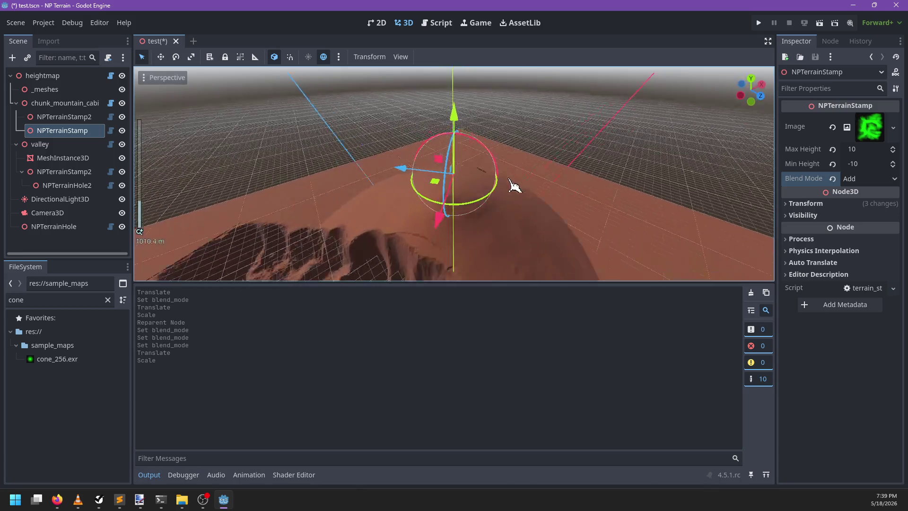
{"action": "left_click_drag", "start_coordinate": [432, 162], "coordinate": [464, 87]}
{"action": "key", "text": "alt+Tab"}
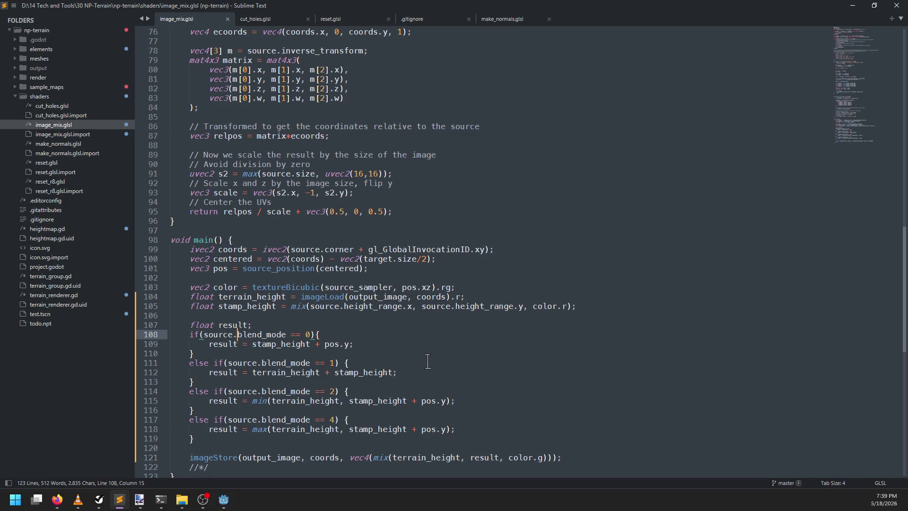
{"action": "left_click_drag", "start_coordinate": [410, 401], "coordinate": [438, 401]}
{"action": "key", "text": "ctrl+d"}
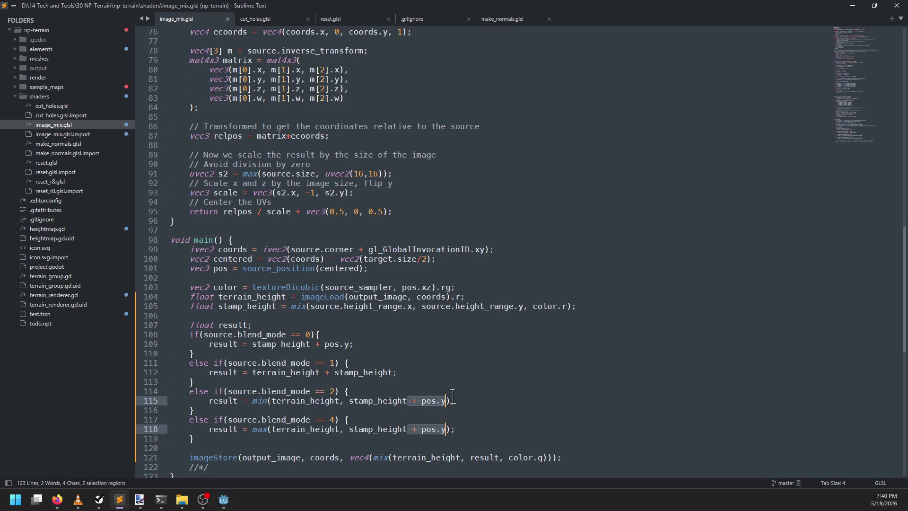
{"action": "key", "text": "ctrl+x"}
{"action": "key", "text": "Escape"}
{"action": "left_click", "coordinate": [566, 306]}
{"action": "key", "text": "Right"}
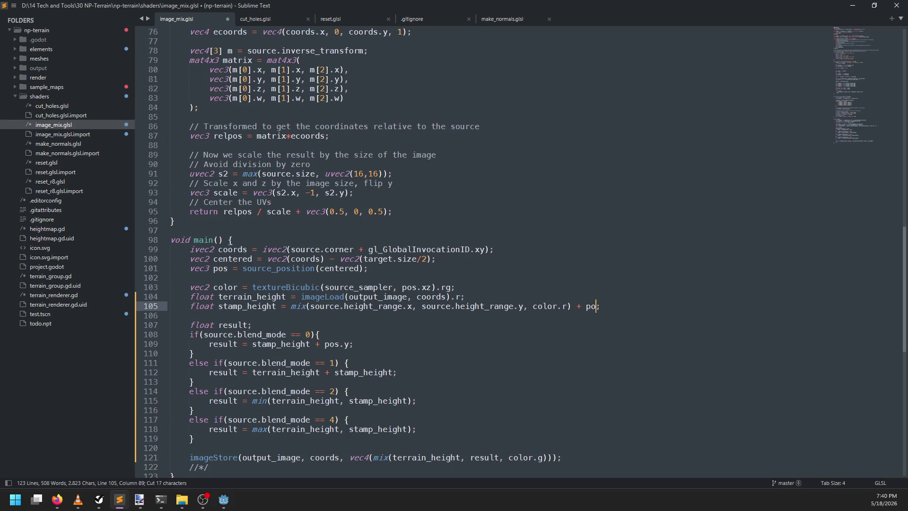
{"action": "type", "text": "s.y"}
{"action": "key", "text": "ctrl+s"}
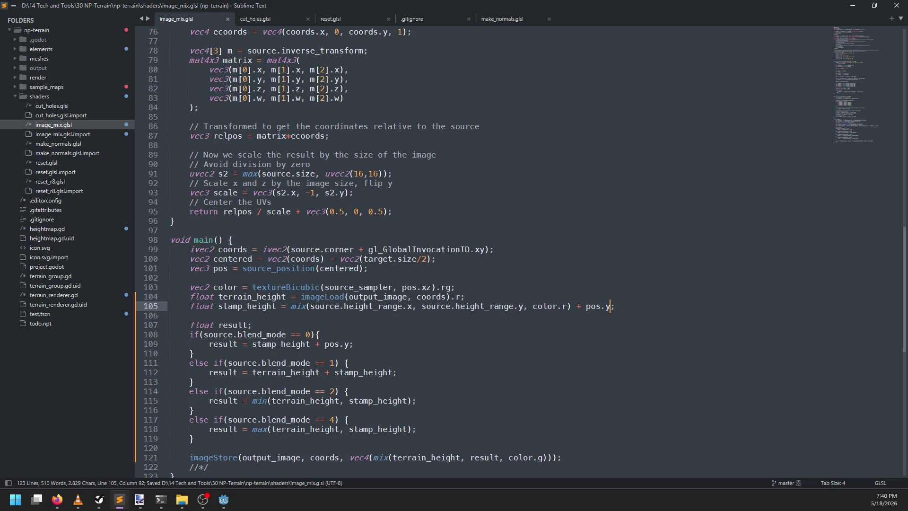
{"action": "key", "text": "ctrl+z"}
{"action": "key", "text": "ctrl+z"}
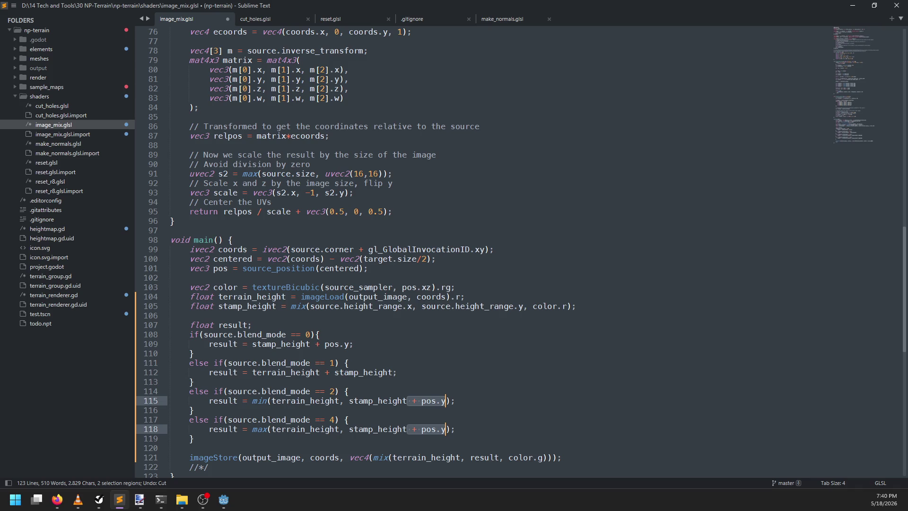
{"action": "key", "text": "ctrl+s"}
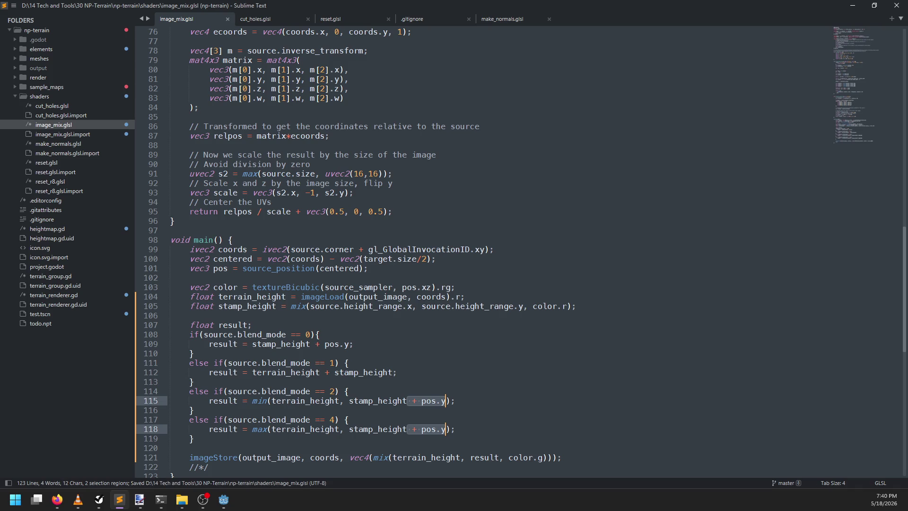
{"action": "key", "text": "alt+Tab"}
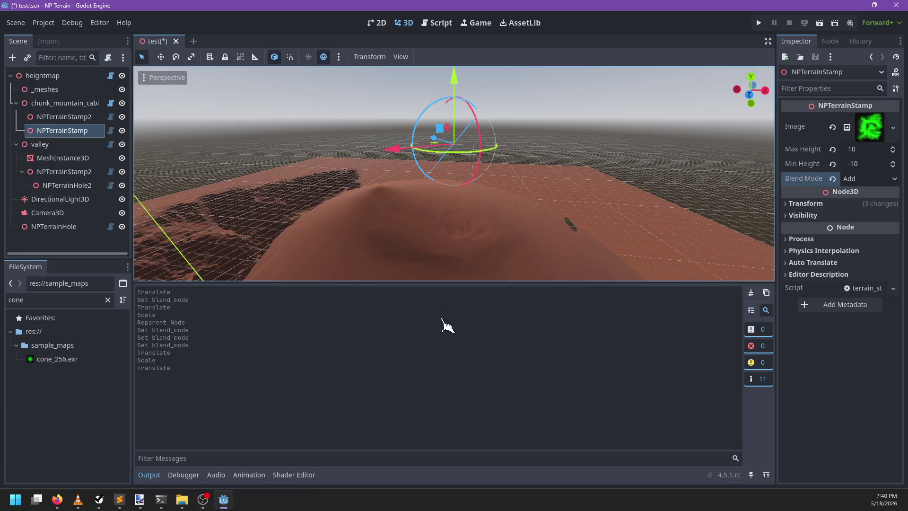
- Clear the file filter and browse test_holes.png, test2_medium.png, test2_9090.png and test2.png
{"action": "left_click", "coordinate": [108, 300]}
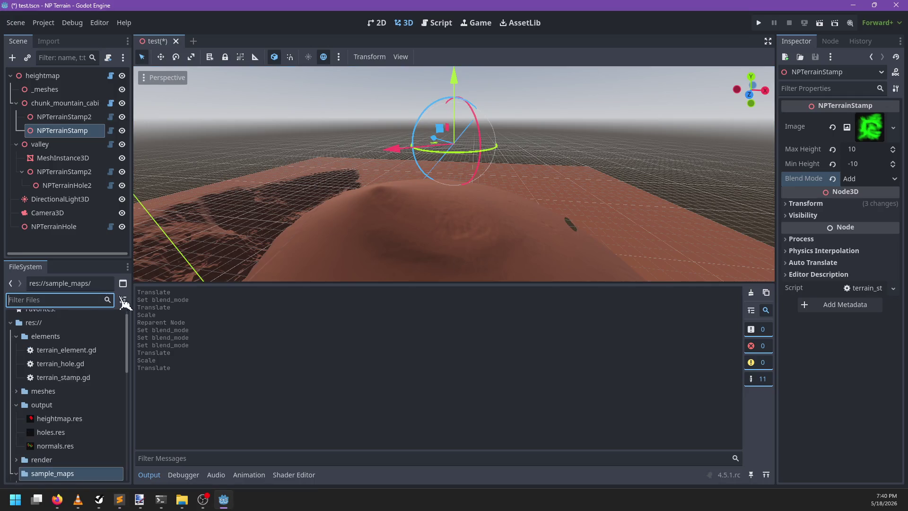
{"action": "scroll", "coordinate": [97, 390], "scroll_direction": "down", "scroll_amount": 6}
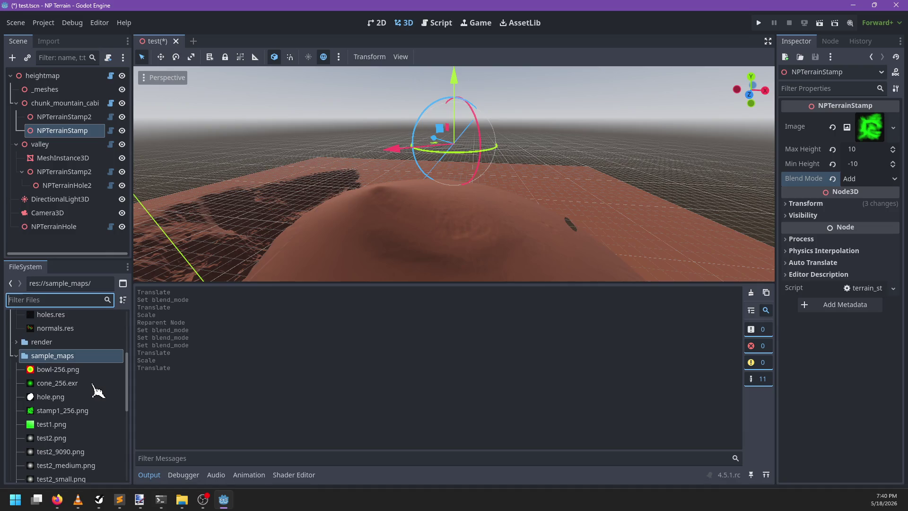
{"action": "scroll", "coordinate": [96, 391], "scroll_direction": "down", "scroll_amount": 3}
{"action": "scroll", "coordinate": [95, 397], "scroll_direction": "up", "scroll_amount": 2}
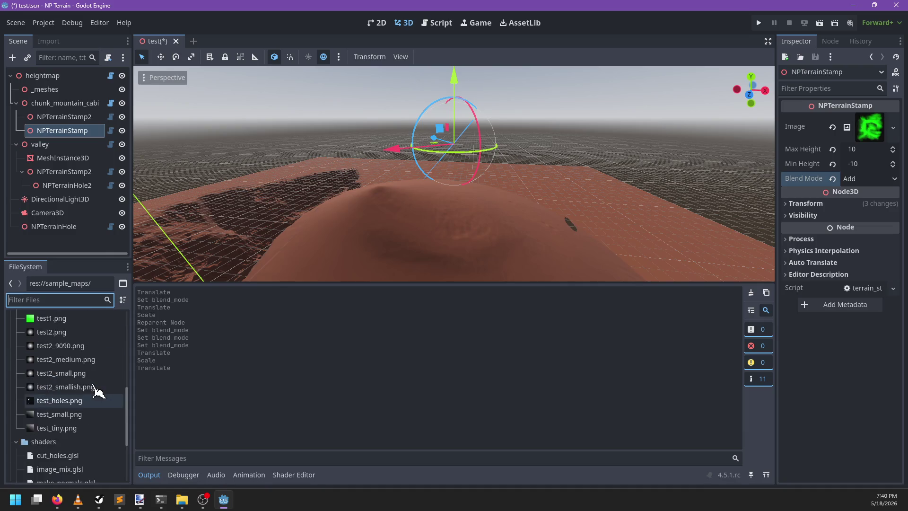
{"action": "left_click", "coordinate": [53, 421]}
{"action": "mouse_move", "coordinate": [438, 132]}
{"action": "left_mouse_down"}
{"action": "mouse_move", "coordinate": [499, 197]}
{"action": "mouse_move", "coordinate": [405, 236]}
{"action": "left_mouse_up"}
{"action": "left_click", "coordinate": [90, 394]}
{"action": "left_click", "coordinate": [78, 383]}
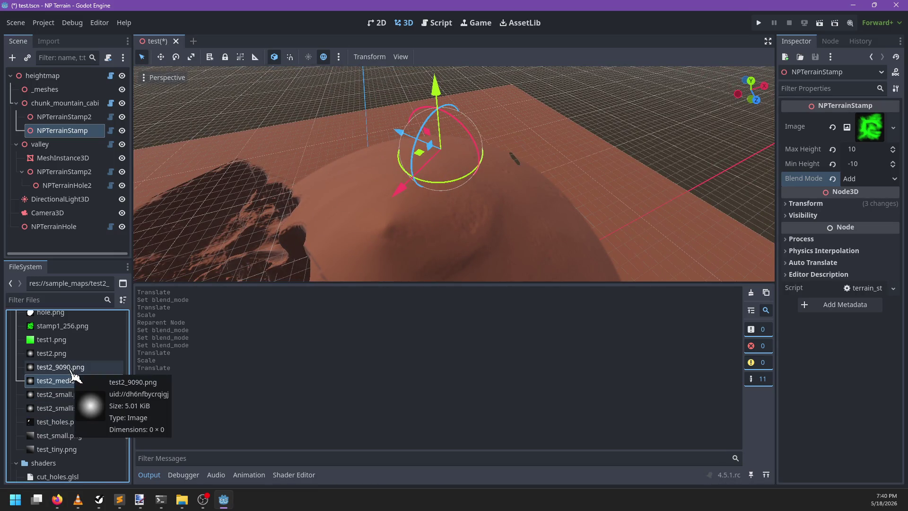
{"action": "left_click", "coordinate": [71, 369]}
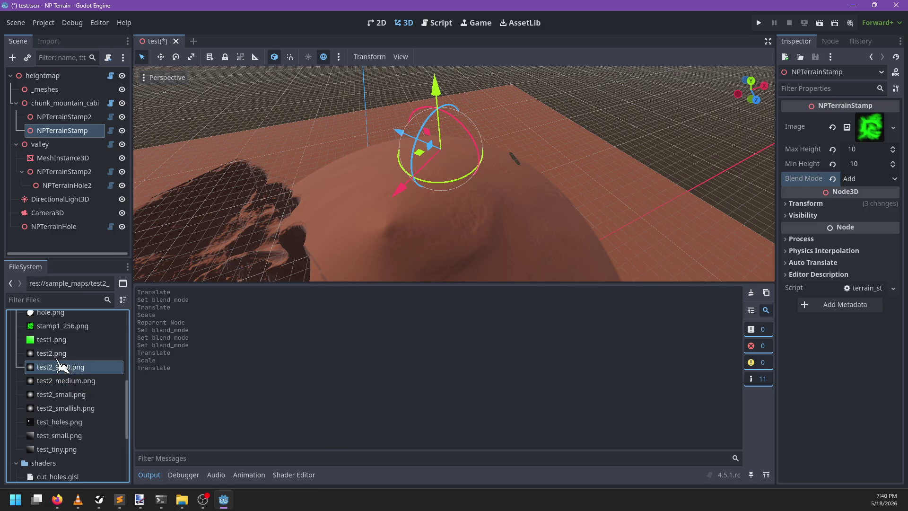
{"action": "key", "text": "Up"}
- Select NPTerrainStamp to view its Inspector properties
{"action": "left_click", "coordinate": [65, 118]}
{"action": "left_click", "coordinate": [64, 129]}
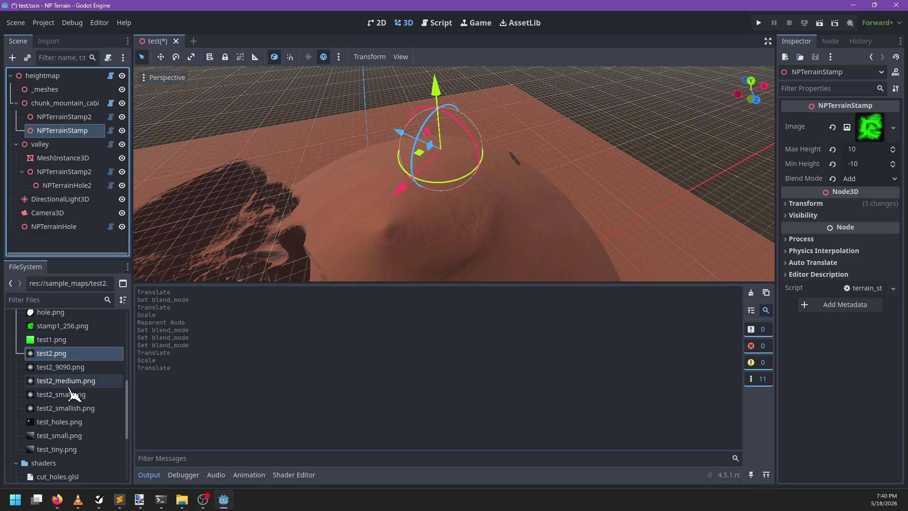
{"action": "scroll", "coordinate": [90, 393], "scroll_direction": "up", "scroll_amount": 3}
- Assign bowl-256.png to NPTerrainStamp, then move and resize it over the terrain
{"action": "mouse_move", "coordinate": [71, 329]}
{"action": "left_mouse_down"}
{"action": "mouse_move", "coordinate": [803, 146]}
{"action": "mouse_move", "coordinate": [868, 142]}
{"action": "left_mouse_up"}
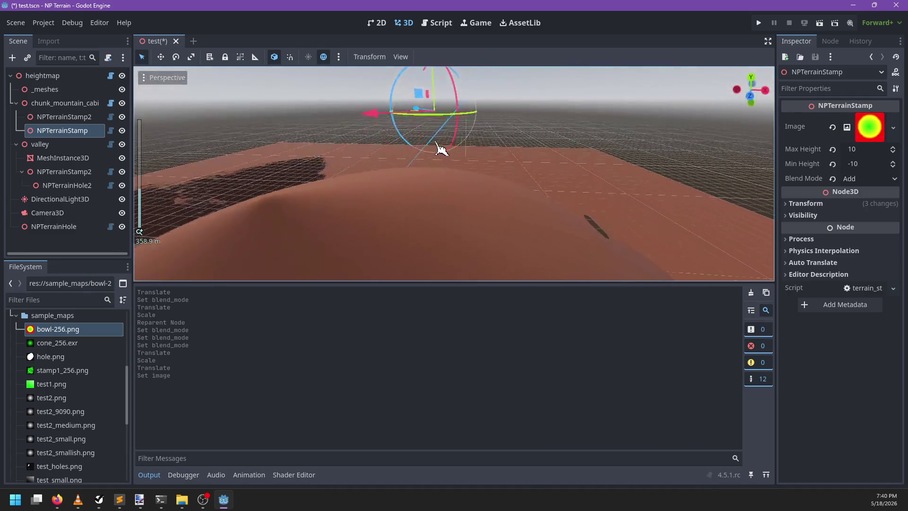
{"action": "scroll", "coordinate": [428, 156], "scroll_direction": "down", "scroll_amount": 2}
{"action": "left_click_drag", "start_coordinate": [428, 156], "coordinate": [480, 239]}
{"action": "mouse_move", "coordinate": [431, 204]}
{"action": "left_mouse_down"}
{"action": "mouse_move", "coordinate": [487, 144]}
{"action": "mouse_move", "coordinate": [440, 108]}
{"action": "mouse_move", "coordinate": [410, 138]}
{"action": "left_mouse_up"}
{"action": "left_click_drag", "start_coordinate": [410, 182], "coordinate": [412, 183]}
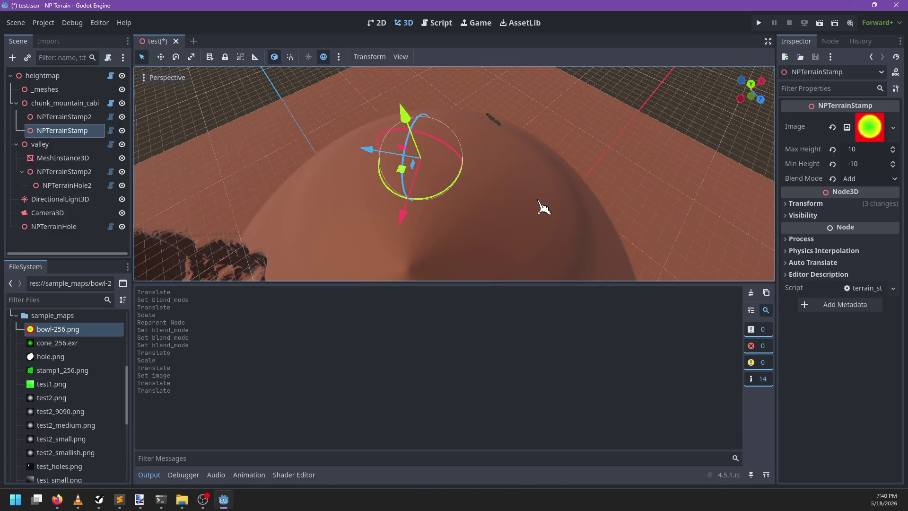
{"action": "scroll", "coordinate": [432, 215], "scroll_direction": "up", "scroll_amount": 5}
{"action": "key", "text": "r"}
{"action": "mouse_move", "coordinate": [391, 221]}
{"action": "left_mouse_down"}
{"action": "mouse_move", "coordinate": [405, 208]}
{"action": "mouse_move", "coordinate": [450, 102]}
{"action": "mouse_move", "coordinate": [411, 237]}
{"action": "mouse_move", "coordinate": [493, 152]}
{"action": "mouse_move", "coordinate": [456, 199]}
{"action": "mouse_move", "coordinate": [426, 203]}
{"action": "mouse_move", "coordinate": [464, 223]}
{"action": "left_mouse_up"}
{"action": "key", "text": "q"}
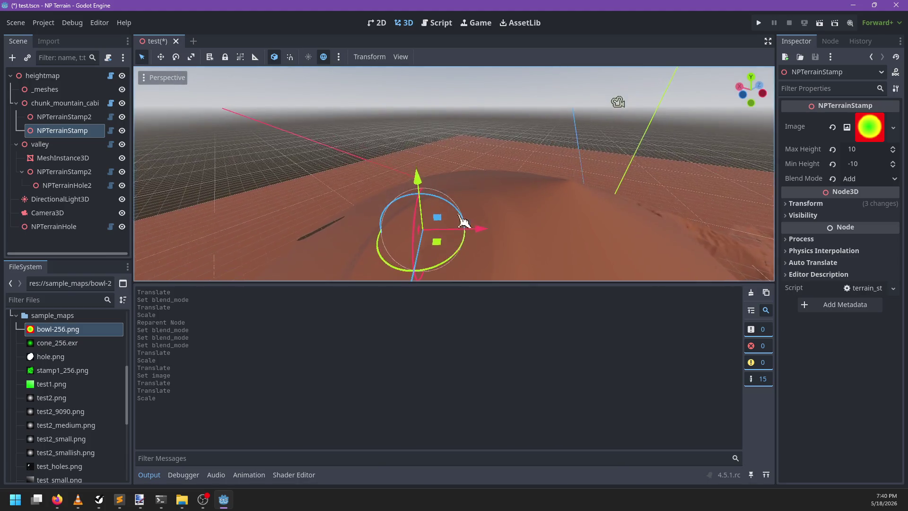
- Switch the stamp's blend mode to Mix and inspect the dune
{"action": "left_click", "coordinate": [833, 178]}
{"action": "mouse_move", "coordinate": [577, 223]}
{"action": "left_mouse_down"}
{"action": "mouse_move", "coordinate": [482, 194]}
{"action": "mouse_move", "coordinate": [582, 192]}
{"action": "mouse_move", "coordinate": [487, 185]}
{"action": "left_mouse_up"}
{"action": "mouse_move", "coordinate": [620, 208]}
{"action": "left_mouse_down"}
{"action": "mouse_move", "coordinate": [568, 213]}
{"action": "mouse_move", "coordinate": [511, 189]}
{"action": "mouse_move", "coordinate": [526, 203]}
{"action": "left_mouse_up"}
{"action": "scroll", "coordinate": [496, 197], "scroll_direction": "up", "scroll_amount": 3}
{"action": "scroll", "coordinate": [520, 203], "scroll_direction": "down", "scroll_amount": 3}
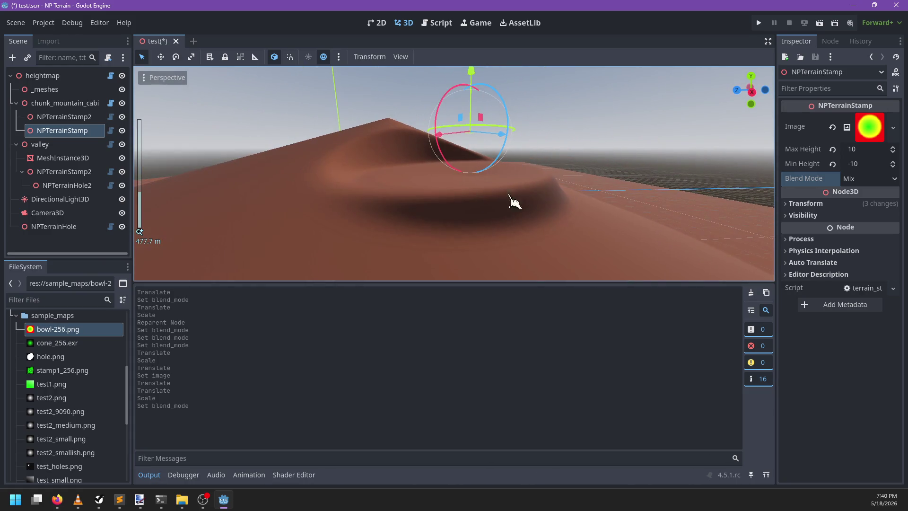
{"action": "scroll", "coordinate": [491, 204], "scroll_direction": "up", "scroll_amount": 3}
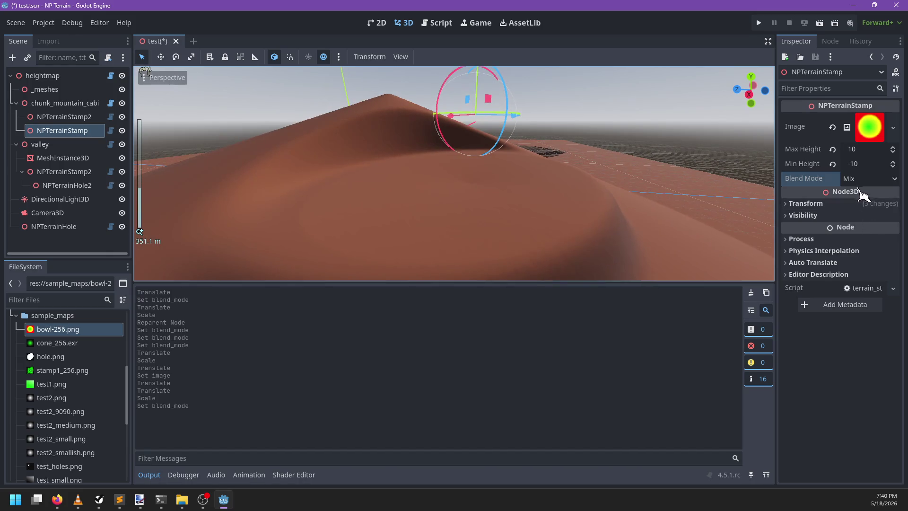
- Try Add blending on the stamp, then switch it to Min
{"action": "left_click", "coordinate": [859, 180]}
{"action": "left_click", "coordinate": [861, 208]}
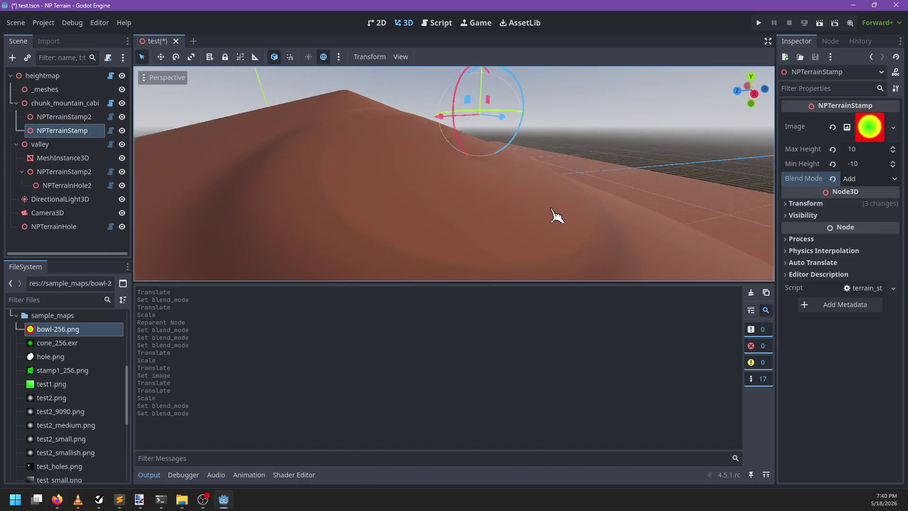
{"action": "scroll", "coordinate": [525, 203], "scroll_direction": "down", "scroll_amount": 4}
{"action": "scroll", "coordinate": [526, 204], "scroll_direction": "up", "scroll_amount": 3}
{"action": "left_click", "coordinate": [869, 179]}
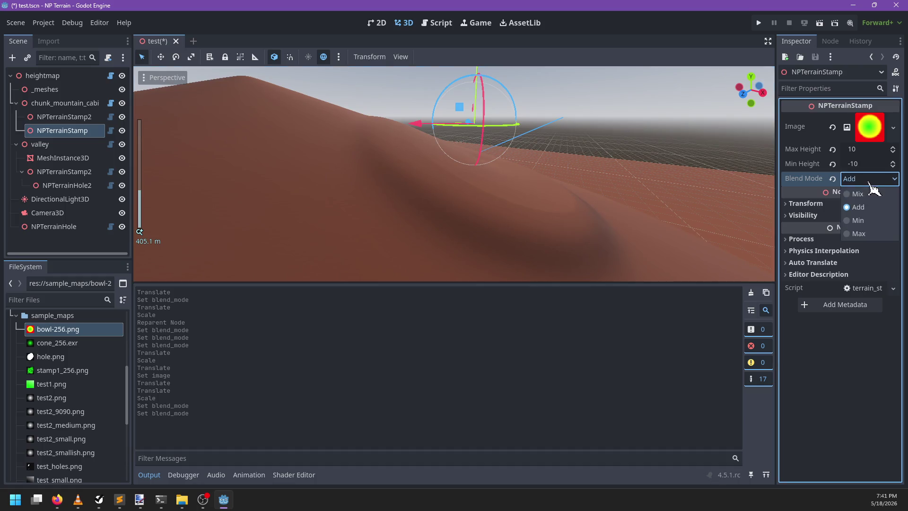
{"action": "left_click", "coordinate": [858, 221]}
- Switch NPTerrainStamp's Blend Mode to Max
{"action": "mouse_move", "coordinate": [655, 225]}
{"action": "left_mouse_down"}
{"action": "mouse_move", "coordinate": [438, 203]}
{"action": "mouse_move", "coordinate": [412, 220]}
{"action": "mouse_move", "coordinate": [615, 209]}
{"action": "left_mouse_up"}
{"action": "left_click", "coordinate": [869, 179]}
{"action": "left_click", "coordinate": [868, 237]}
- Reposition the stamp so its bowl forms a raised rim wrapping the hill's flank
{"action": "mouse_move", "coordinate": [587, 178]}
{"action": "left_mouse_down"}
{"action": "mouse_move", "coordinate": [473, 197]}
{"action": "mouse_move", "coordinate": [531, 182]}
{"action": "mouse_move", "coordinate": [432, 229]}
{"action": "mouse_move", "coordinate": [487, 197]}
{"action": "mouse_move", "coordinate": [441, 162]}
{"action": "mouse_move", "coordinate": [431, 118]}
{"action": "mouse_move", "coordinate": [487, 205]}
{"action": "mouse_move", "coordinate": [500, 113]}
{"action": "mouse_move", "coordinate": [431, 105]}
{"action": "left_mouse_up"}
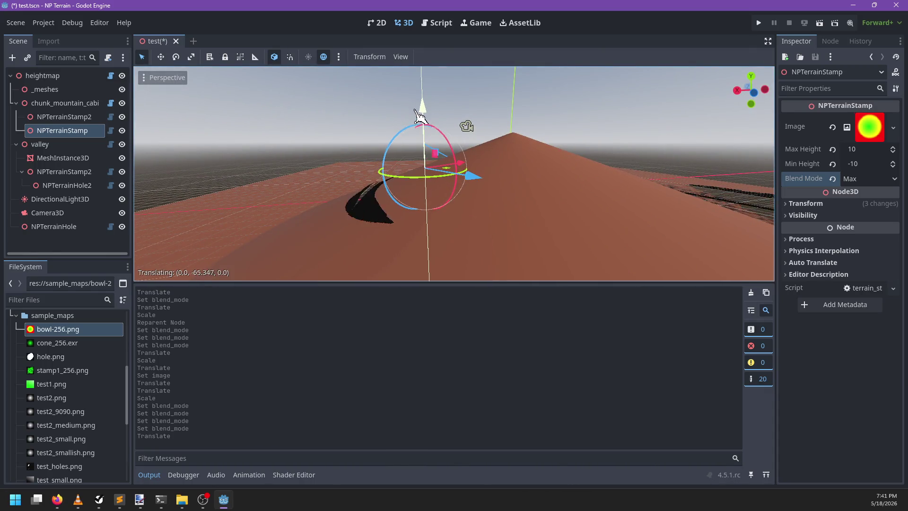
{"action": "mouse_move", "coordinate": [435, 73]}
{"action": "left_mouse_down"}
{"action": "mouse_move", "coordinate": [432, 151]}
{"action": "mouse_move", "coordinate": [547, 222]}
{"action": "mouse_move", "coordinate": [612, 219]}
{"action": "mouse_move", "coordinate": [513, 179]}
{"action": "mouse_move", "coordinate": [470, 122]}
{"action": "mouse_move", "coordinate": [515, 165]}
{"action": "left_mouse_up"}
{"action": "mouse_move", "coordinate": [483, 124]}
{"action": "left_mouse_down"}
{"action": "mouse_move", "coordinate": [470, 141]}
{"action": "mouse_move", "coordinate": [492, 217]}
{"action": "left_mouse_up"}
{"action": "left_click_drag", "start_coordinate": [470, 158], "coordinate": [504, 256]}
{"action": "scroll", "coordinate": [426, 146], "scroll_direction": "down", "scroll_amount": 3}
{"action": "mouse_move", "coordinate": [466, 166]}
{"action": "left_mouse_down"}
{"action": "mouse_move", "coordinate": [480, 177]}
{"action": "mouse_move", "coordinate": [514, 160]}
{"action": "mouse_move", "coordinate": [441, 144]}
{"action": "mouse_move", "coordinate": [473, 172]}
{"action": "mouse_move", "coordinate": [355, 172]}
{"action": "mouse_move", "coordinate": [385, 149]}
{"action": "mouse_move", "coordinate": [455, 213]}
{"action": "left_mouse_up"}
{"action": "scroll", "coordinate": [514, 160], "scroll_direction": "up", "scroll_amount": 3}
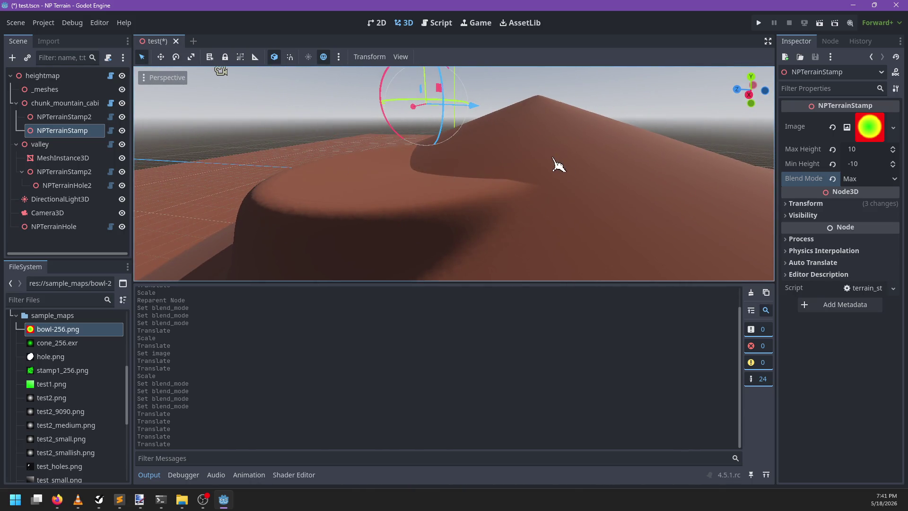
{"action": "left_click_drag", "start_coordinate": [558, 164], "coordinate": [531, 183]}
{"action": "scroll", "coordinate": [531, 183], "scroll_direction": "down", "scroll_amount": 2}
{"action": "scroll", "coordinate": [78, 402], "scroll_direction": "down", "scroll_amount": 3}
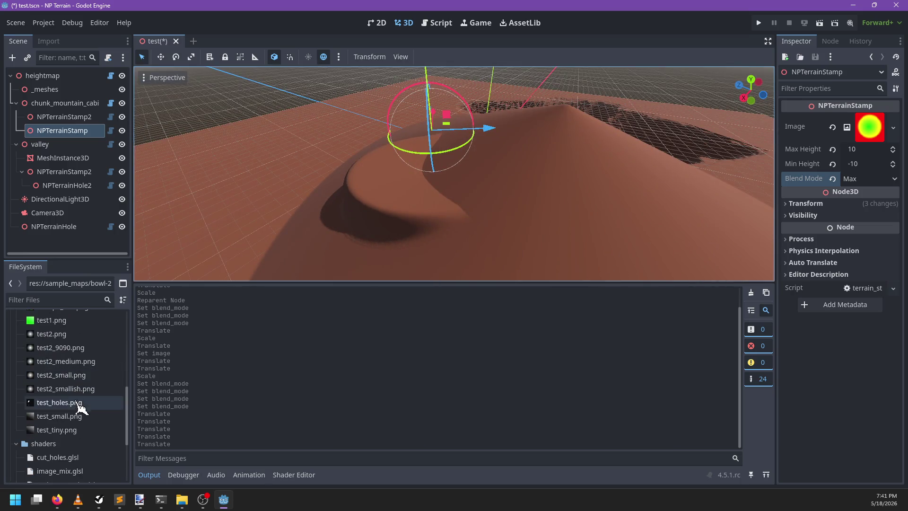
{"action": "mouse_move", "coordinate": [68, 421]}
{"action": "left_mouse_down"}
{"action": "mouse_move", "coordinate": [868, 137]}
{"action": "mouse_move", "coordinate": [870, 127]}
{"action": "left_mouse_up"}
{"action": "mouse_move", "coordinate": [440, 179]}
{"action": "left_mouse_down"}
{"action": "mouse_move", "coordinate": [590, 158]}
{"action": "mouse_move", "coordinate": [521, 186]}
{"action": "mouse_move", "coordinate": [531, 227]}
{"action": "mouse_move", "coordinate": [520, 199]}
{"action": "left_mouse_up"}
{"action": "scroll", "coordinate": [521, 187], "scroll_direction": "up", "scroll_amount": 3}
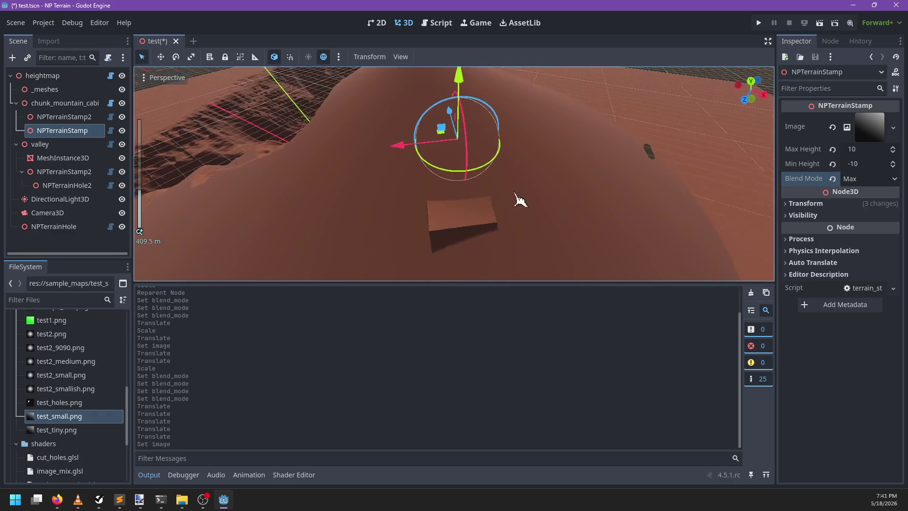
{"action": "scroll", "coordinate": [65, 412], "scroll_direction": "up", "scroll_amount": 4}
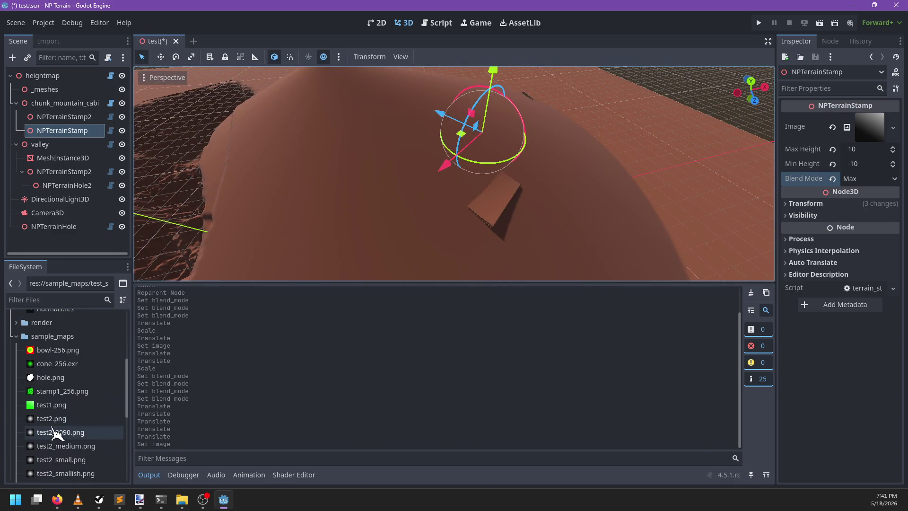
{"action": "left_click_drag", "start_coordinate": [58, 352], "coordinate": [869, 127]}
{"action": "mouse_move", "coordinate": [507, 179]}
{"action": "left_mouse_down"}
{"action": "mouse_move", "coordinate": [533, 158]}
{"action": "mouse_move", "coordinate": [537, 137]}
{"action": "mouse_move", "coordinate": [456, 168]}
{"action": "mouse_move", "coordinate": [408, 127]}
{"action": "mouse_move", "coordinate": [424, 61]}
{"action": "mouse_move", "coordinate": [420, 86]}
{"action": "mouse_move", "coordinate": [487, 152]}
{"action": "mouse_move", "coordinate": [371, 176]}
{"action": "mouse_move", "coordinate": [459, 147]}
{"action": "mouse_move", "coordinate": [391, 148]}
{"action": "left_mouse_up"}
{"action": "scroll", "coordinate": [391, 148], "scroll_direction": "down", "scroll_amount": 3}
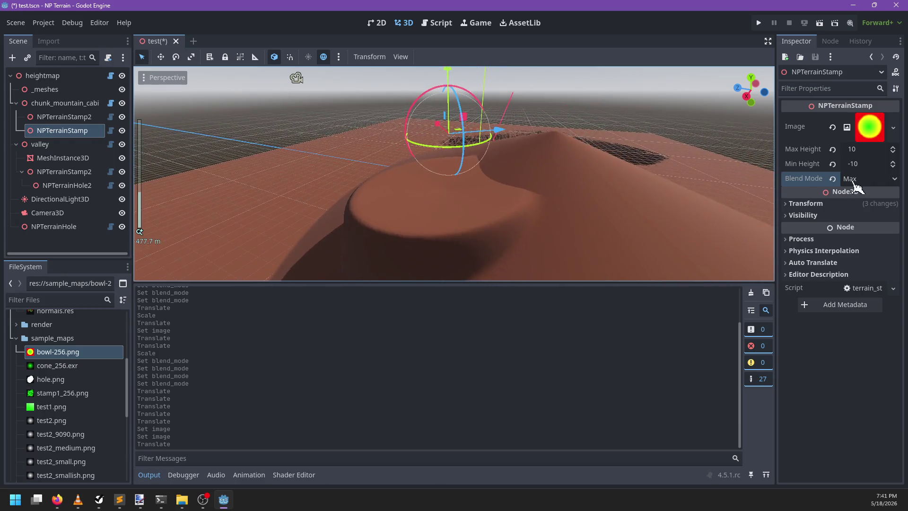
- Set the stamp's Min Height to 0 and lower it so it raises a hill
{"action": "left_click", "coordinate": [852, 164]}
{"action": "type", "text": "0"}
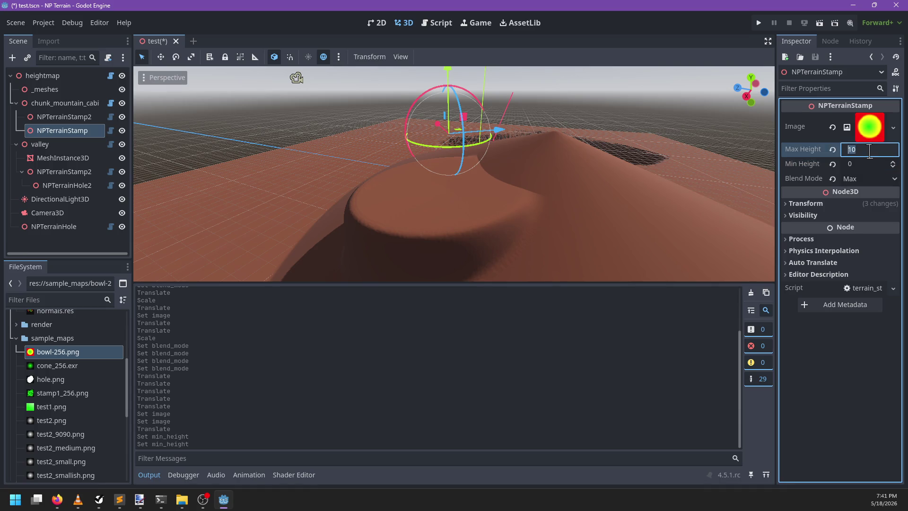
{"action": "mouse_move", "coordinate": [603, 212]}
{"action": "left_mouse_down"}
{"action": "mouse_move", "coordinate": [537, 172]}
{"action": "mouse_move", "coordinate": [450, 189]}
{"action": "mouse_move", "coordinate": [464, 114]}
{"action": "mouse_move", "coordinate": [452, 140]}
{"action": "mouse_move", "coordinate": [454, 116]}
{"action": "left_mouse_up"}
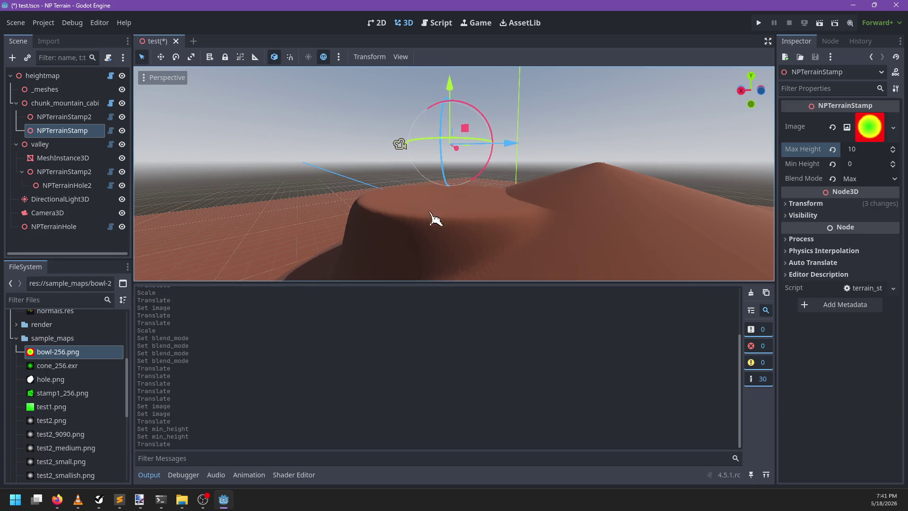
{"action": "mouse_move", "coordinate": [455, 235]}
{"action": "left_mouse_down"}
{"action": "mouse_move", "coordinate": [598, 225]}
{"action": "mouse_move", "coordinate": [524, 186]}
{"action": "mouse_move", "coordinate": [476, 180]}
{"action": "mouse_move", "coordinate": [553, 199]}
{"action": "mouse_move", "coordinate": [517, 184]}
{"action": "mouse_move", "coordinate": [498, 158]}
{"action": "mouse_move", "coordinate": [527, 182]}
{"action": "left_mouse_up"}
{"action": "scroll", "coordinate": [591, 233], "scroll_direction": "up", "scroll_amount": 3}
{"action": "scroll", "coordinate": [590, 234], "scroll_direction": "down", "scroll_amount": 3}
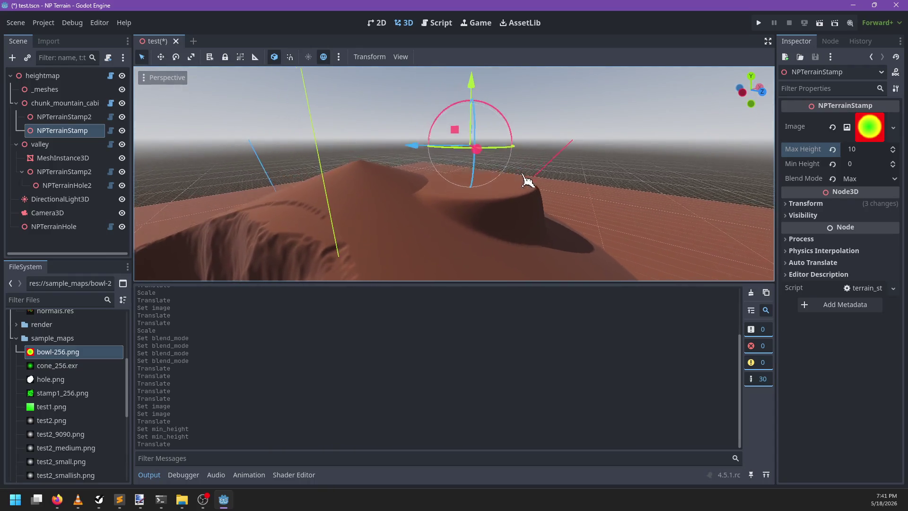
{"action": "mouse_move", "coordinate": [458, 146]}
{"action": "left_mouse_down"}
{"action": "mouse_move", "coordinate": [455, 136]}
{"action": "mouse_move", "coordinate": [453, 156]}
{"action": "mouse_move", "coordinate": [462, 127]}
{"action": "mouse_move", "coordinate": [457, 180]}
{"action": "mouse_move", "coordinate": [461, 101]}
{"action": "mouse_move", "coordinate": [531, 97]}
{"action": "mouse_move", "coordinate": [663, 113]}
{"action": "mouse_move", "coordinate": [634, 104]}
{"action": "left_mouse_up"}
- Rescale the stamp to a Y scale of 1.0, forming a tall cylindrical pillar
{"action": "key", "text": "r"}
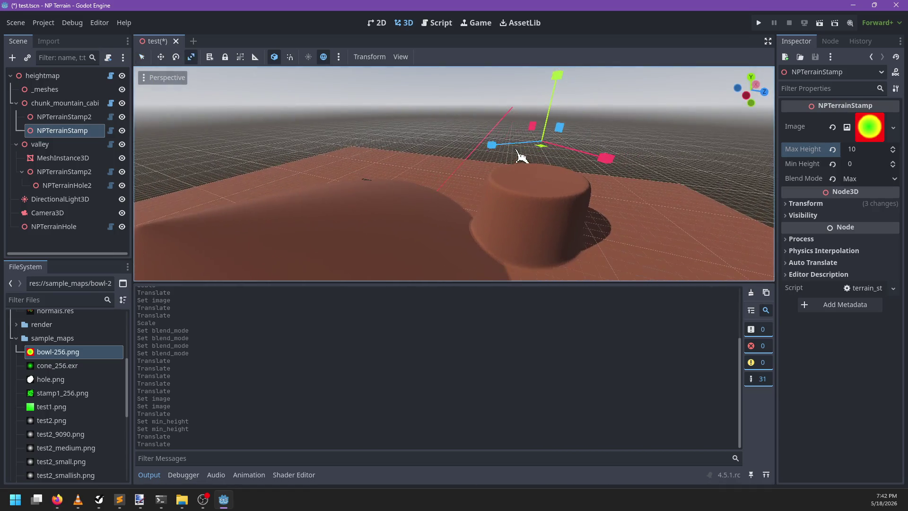
{"action": "left_click_drag", "start_coordinate": [563, 88], "coordinate": [558, 124]}
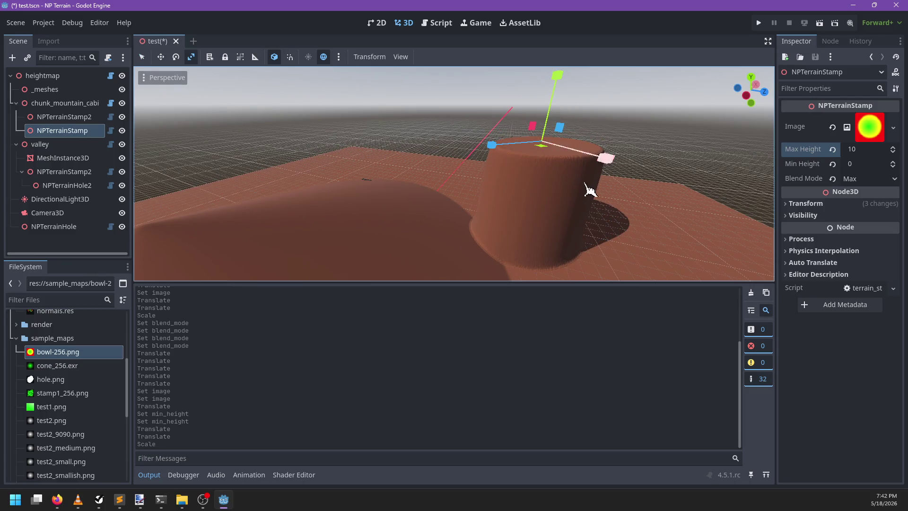
{"action": "left_click", "coordinate": [822, 204]}
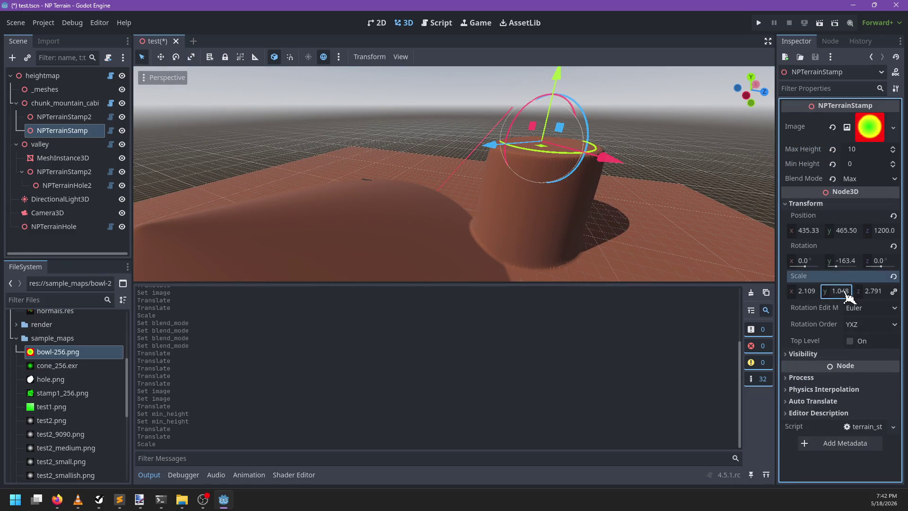
{"action": "type", "text": "1"}
{"action": "key", "text": "Return"}
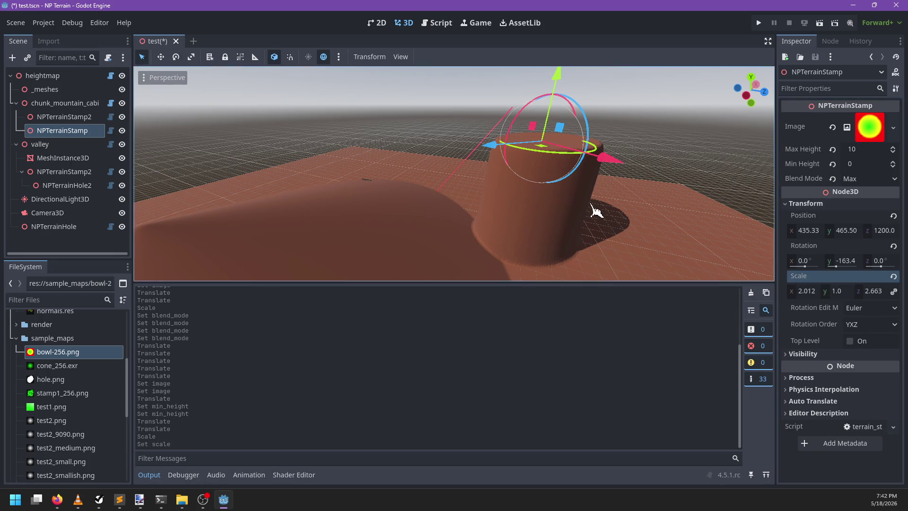
- Select NPTerrainStamp in the scene tree and begin renaming it
{"action": "left_click_drag", "start_coordinate": [463, 167], "coordinate": [468, 166]}
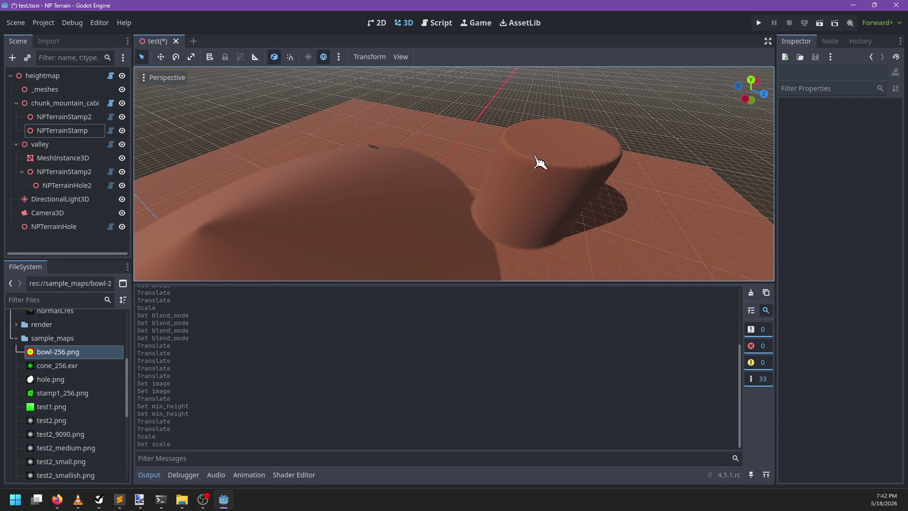
{"action": "left_click", "coordinate": [95, 131]}
{"action": "left_click", "coordinate": [89, 136]}
{"action": "type", "text": "pillar"}
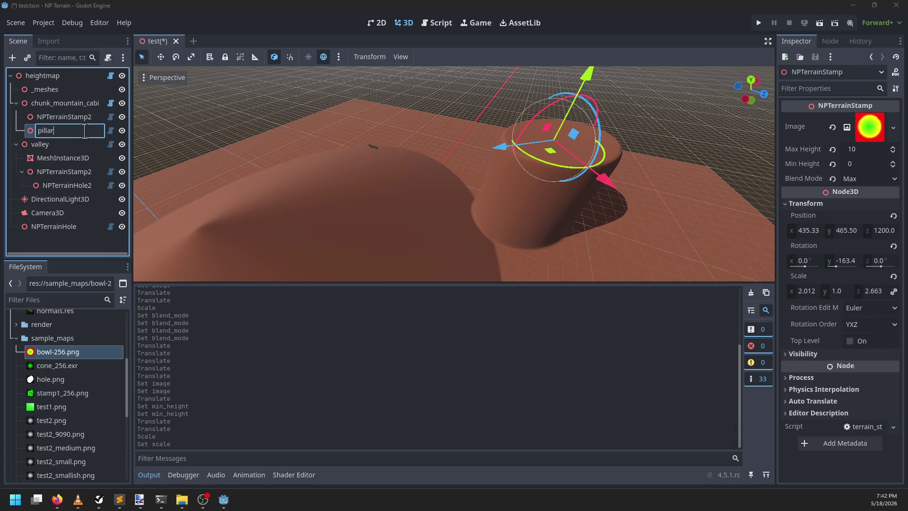
- Name the stamp 'pillar' and slide it across the terrain
{"action": "key", "text": "Return"}
{"action": "mouse_move", "coordinate": [550, 150]}
{"action": "left_mouse_down"}
{"action": "mouse_move", "coordinate": [434, 158]}
{"action": "mouse_move", "coordinate": [416, 193]}
{"action": "left_mouse_up"}
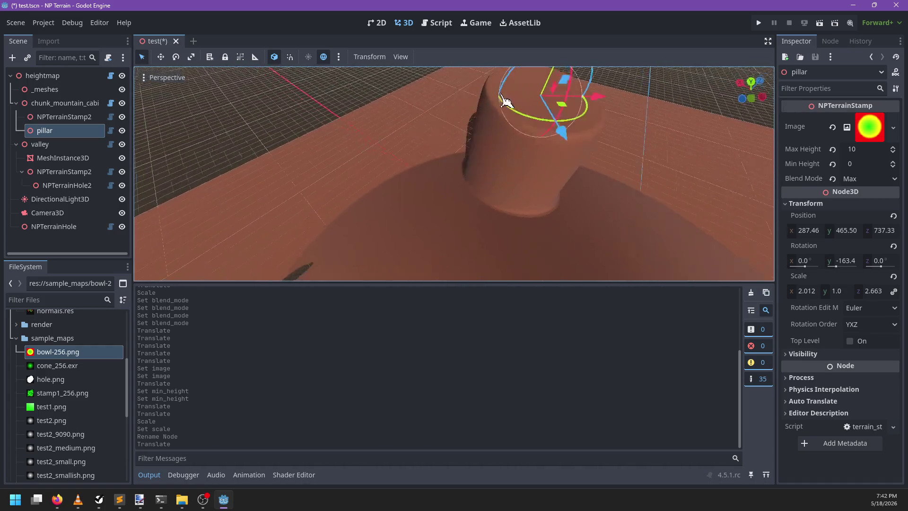
{"action": "scroll", "coordinate": [431, 223], "scroll_direction": "down", "scroll_amount": 5}
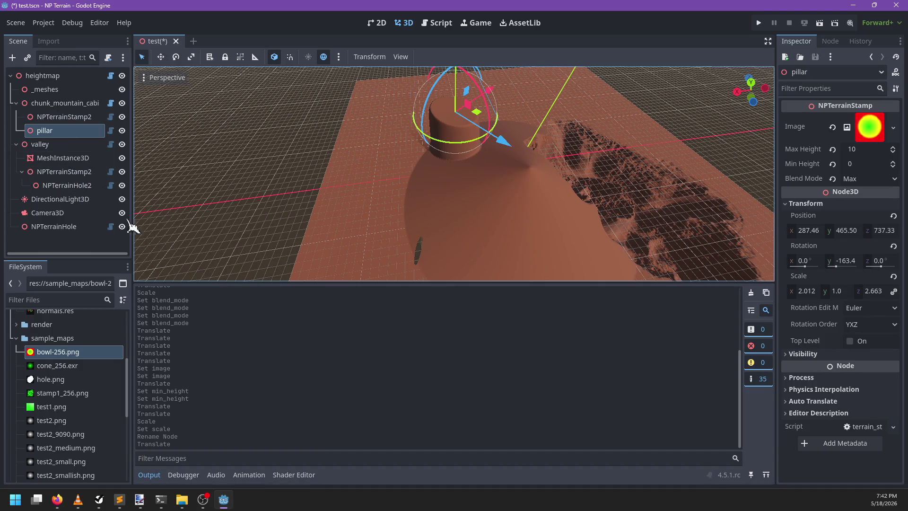
- Reparent NPTerrainHole under chunk_mountain_cabin in the Scene dock
{"action": "double_click", "coordinate": [79, 190]}
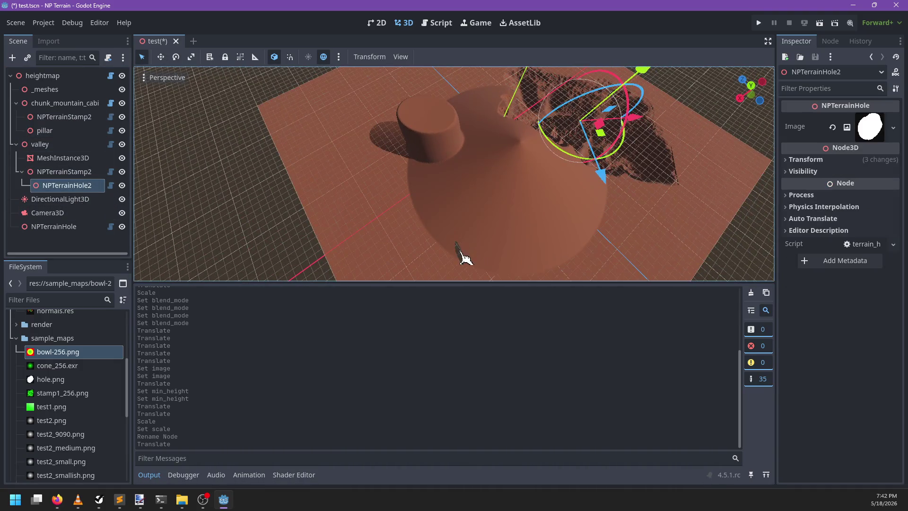
{"action": "left_click", "coordinate": [464, 255]}
{"action": "scroll", "coordinate": [473, 222], "scroll_direction": "up", "scroll_amount": 2}
{"action": "mouse_move", "coordinate": [71, 228]}
{"action": "left_mouse_down"}
{"action": "mouse_move", "coordinate": [80, 231]}
{"action": "mouse_move", "coordinate": [101, 186]}
{"action": "mouse_move", "coordinate": [76, 103]}
{"action": "left_mouse_up"}
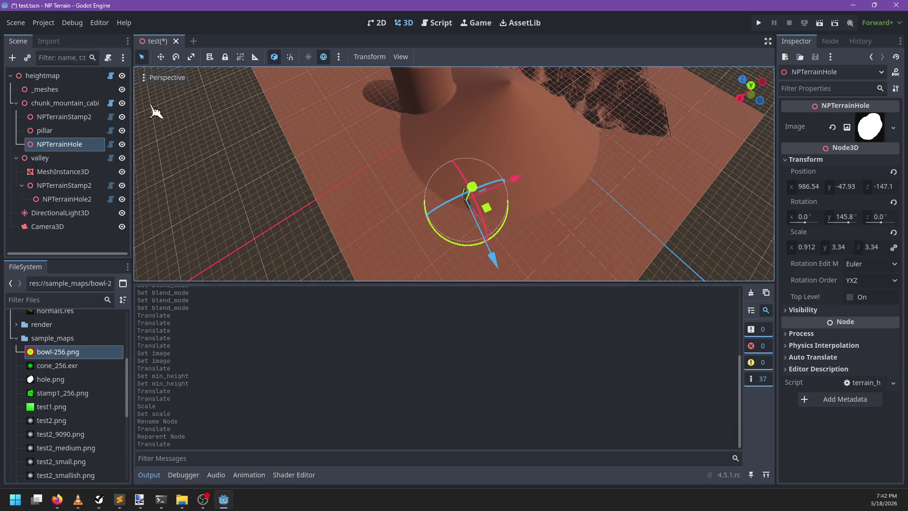
- Focus on chunk_mountain_cabin and orbit around it from high and low angles
{"action": "double_click", "coordinate": [65, 103]}
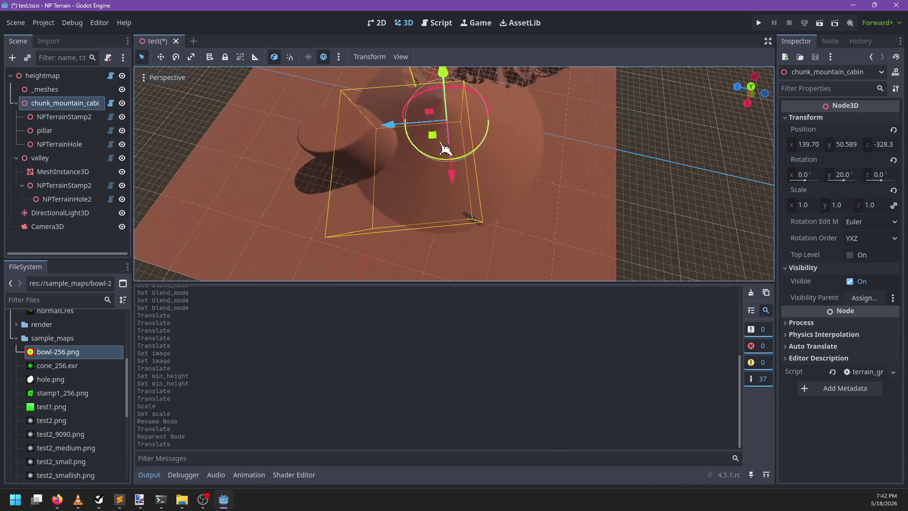
{"action": "left_click_drag", "start_coordinate": [416, 197], "coordinate": [507, 196]}
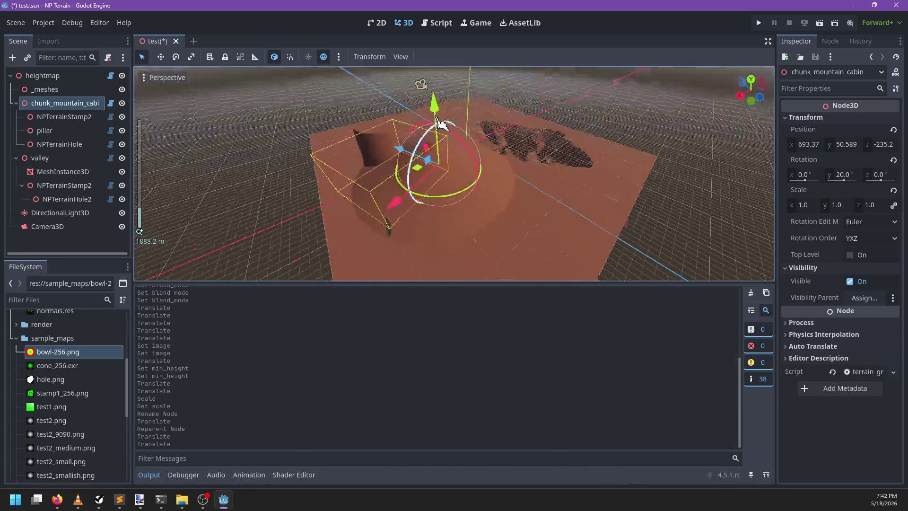
{"action": "scroll", "coordinate": [491, 184], "scroll_direction": "down", "scroll_amount": 3}
{"action": "mouse_move", "coordinate": [406, 203]}
{"action": "left_mouse_down"}
{"action": "mouse_move", "coordinate": [453, 185]}
{"action": "mouse_move", "coordinate": [399, 189]}
{"action": "left_mouse_up"}
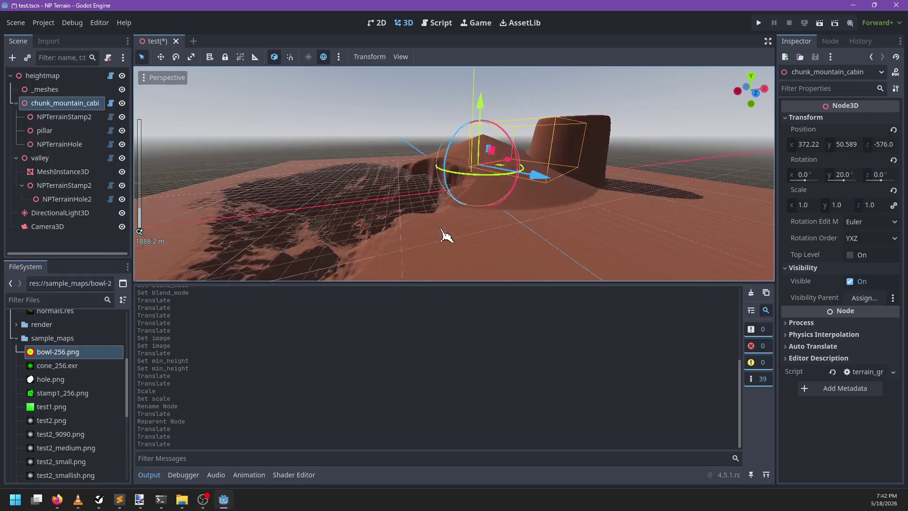
{"action": "scroll", "coordinate": [473, 225], "scroll_direction": "up", "scroll_amount": 3}
{"action": "mouse_move", "coordinate": [475, 225]}
{"action": "left_mouse_down"}
{"action": "mouse_move", "coordinate": [594, 192]}
{"action": "mouse_move", "coordinate": [298, 247]}
{"action": "mouse_move", "coordinate": [412, 154]}
{"action": "mouse_move", "coordinate": [389, 174]}
{"action": "left_mouse_up"}
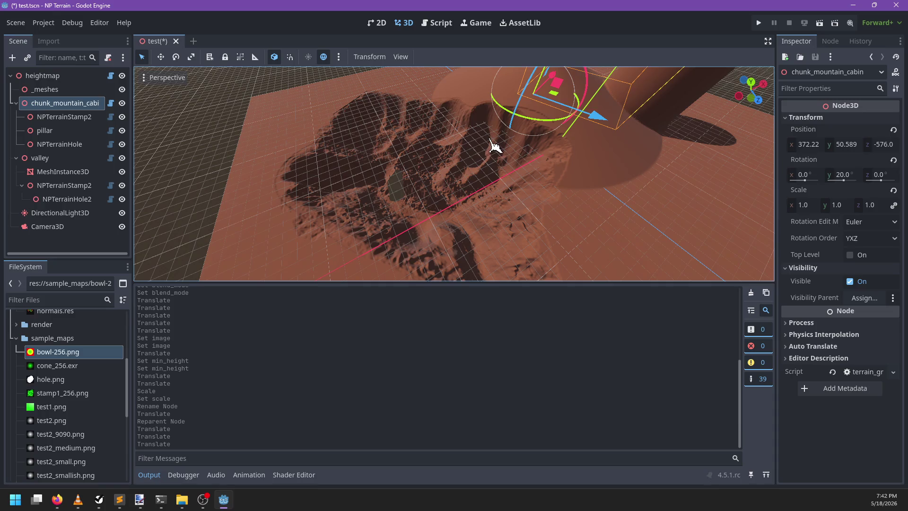
{"action": "mouse_move", "coordinate": [544, 161]}
{"action": "left_mouse_down"}
{"action": "mouse_move", "coordinate": [324, 229]}
{"action": "mouse_move", "coordinate": [399, 212]}
{"action": "mouse_move", "coordinate": [487, 155]}
{"action": "left_mouse_up"}
{"action": "scroll", "coordinate": [487, 155], "scroll_direction": "up", "scroll_amount": 2}
{"action": "scroll", "coordinate": [497, 203], "scroll_direction": "up", "scroll_amount": 6}
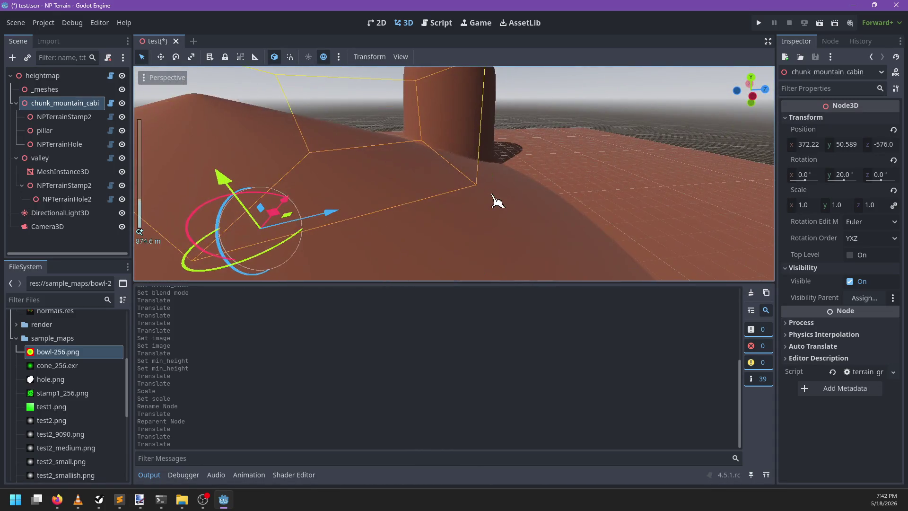
- Inspect NPTerrainStamp2, NPTerrainHole and the pillar stamp in turn
{"action": "double_click", "coordinate": [64, 116]}
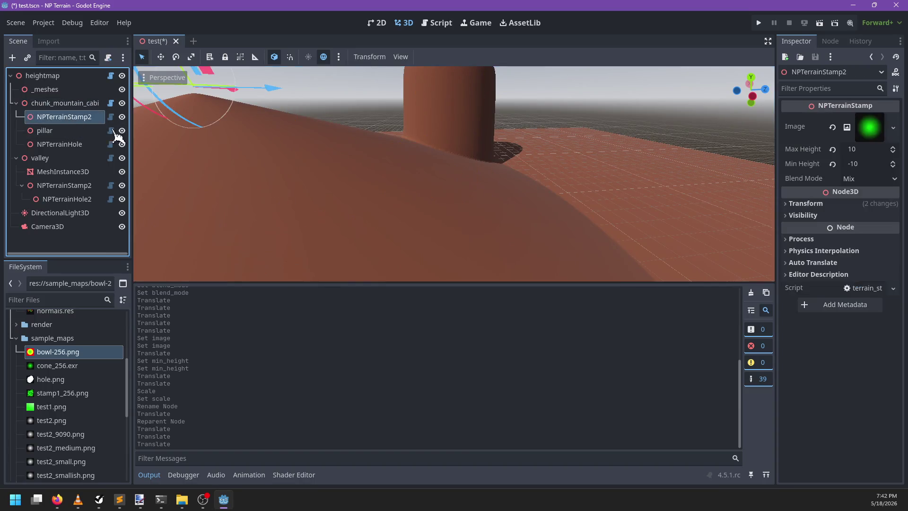
{"action": "left_click", "coordinate": [59, 145]}
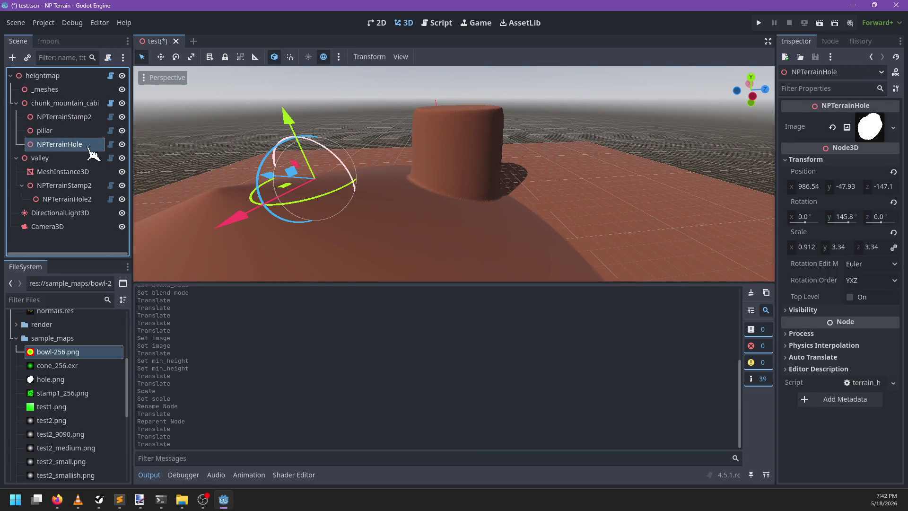
{"action": "double_click", "coordinate": [45, 130]}
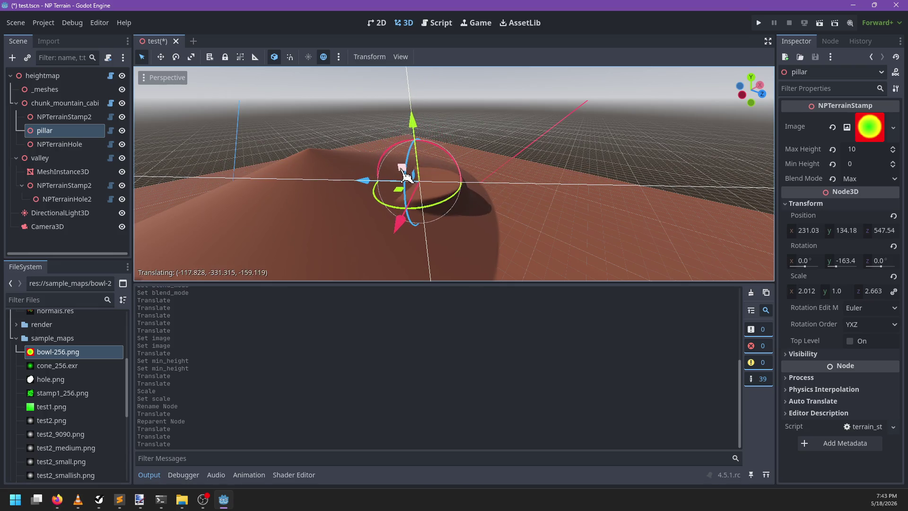
- Rotate the pillar stamp around its vertical axis and save the scene
{"action": "scroll", "coordinate": [470, 121], "scroll_direction": "up", "scroll_amount": 5}
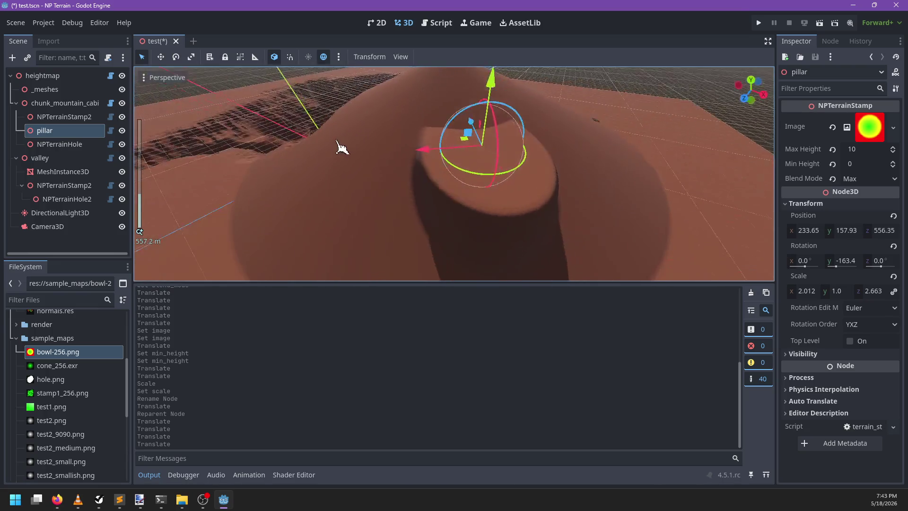
{"action": "mouse_move", "coordinate": [528, 137]}
{"action": "left_mouse_down"}
{"action": "mouse_move", "coordinate": [477, 148]}
{"action": "mouse_move", "coordinate": [513, 197]}
{"action": "mouse_move", "coordinate": [481, 227]}
{"action": "mouse_move", "coordinate": [426, 215]}
{"action": "mouse_move", "coordinate": [381, 165]}
{"action": "left_mouse_up"}
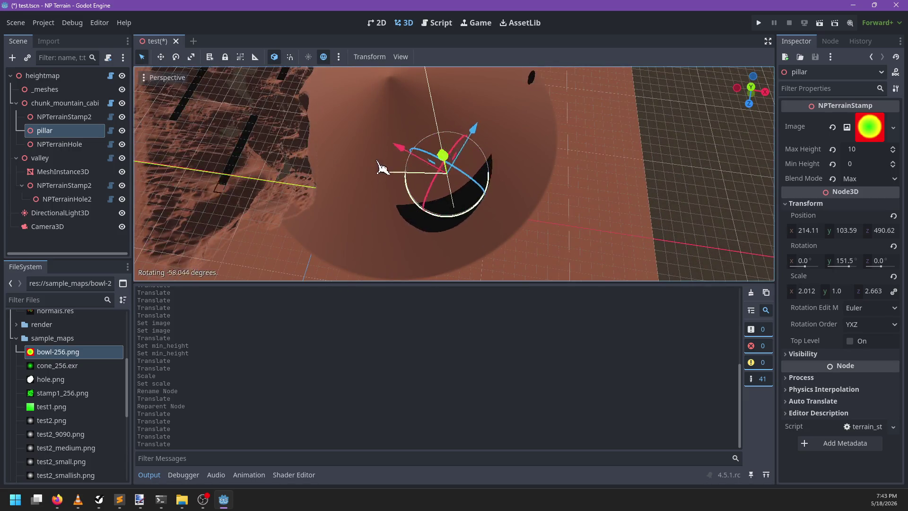
{"action": "mouse_move", "coordinate": [401, 130]}
{"action": "left_mouse_down"}
{"action": "mouse_move", "coordinate": [533, 199]}
{"action": "mouse_move", "coordinate": [478, 187]}
{"action": "mouse_move", "coordinate": [547, 229]}
{"action": "mouse_move", "coordinate": [495, 241]}
{"action": "mouse_move", "coordinate": [451, 221]}
{"action": "left_mouse_up"}
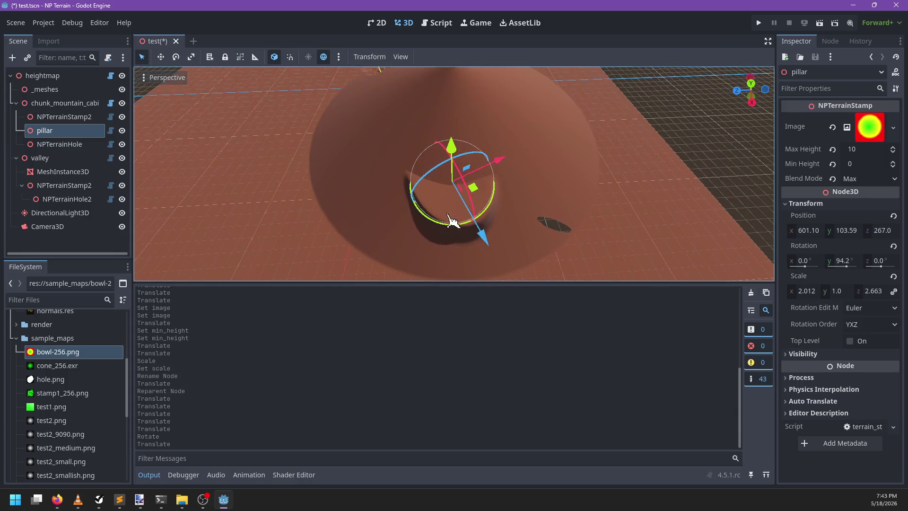
{"action": "mouse_move", "coordinate": [536, 226]}
{"action": "left_mouse_down"}
{"action": "mouse_move", "coordinate": [513, 187]}
{"action": "mouse_move", "coordinate": [470, 182]}
{"action": "mouse_move", "coordinate": [434, 140]}
{"action": "left_mouse_up"}
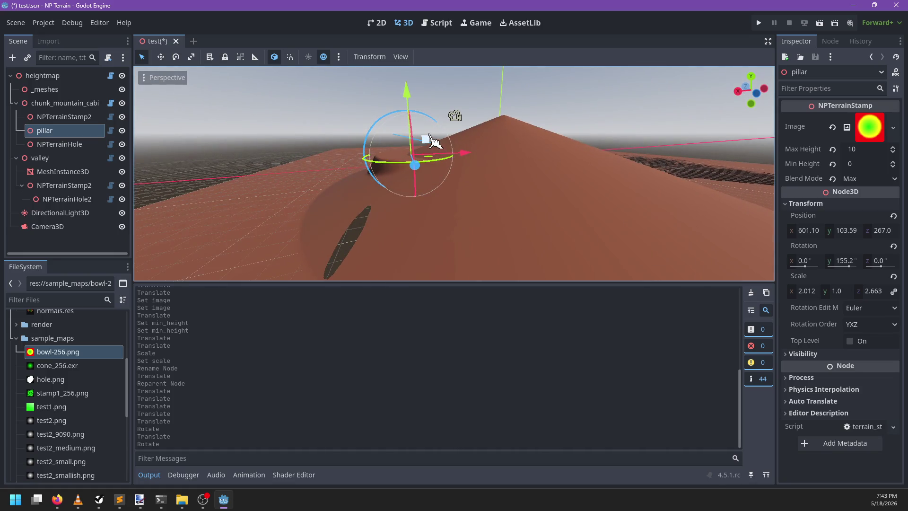
{"action": "mouse_move", "coordinate": [387, 213]}
{"action": "left_mouse_down"}
{"action": "mouse_move", "coordinate": [531, 225]}
{"action": "mouse_move", "coordinate": [542, 215]}
{"action": "left_mouse_up"}
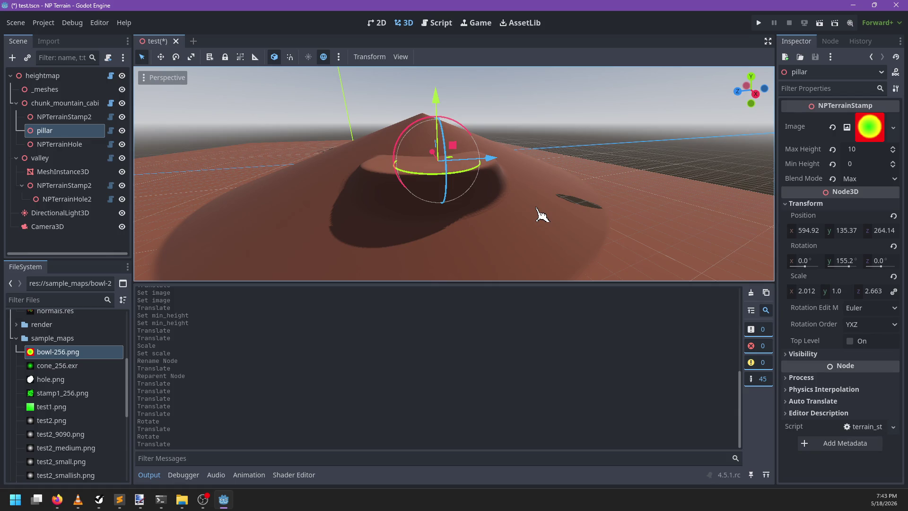
{"action": "key", "text": "ctrl+s"}
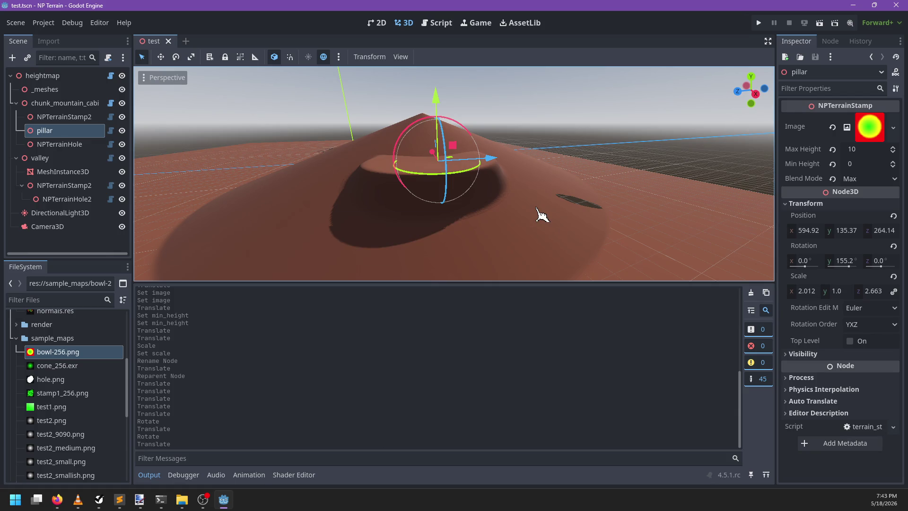
- Turn the pillar to -104.8° on Y and move it to 195.47, 135.37, -565.9
{"action": "mouse_move", "coordinate": [542, 216]}
{"action": "left_mouse_down"}
{"action": "mouse_move", "coordinate": [499, 186]}
{"action": "mouse_move", "coordinate": [449, 203]}
{"action": "mouse_move", "coordinate": [511, 197]}
{"action": "mouse_move", "coordinate": [437, 207]}
{"action": "mouse_move", "coordinate": [554, 245]}
{"action": "mouse_move", "coordinate": [497, 185]}
{"action": "mouse_move", "coordinate": [437, 195]}
{"action": "mouse_move", "coordinate": [524, 198]}
{"action": "mouse_move", "coordinate": [550, 170]}
{"action": "left_mouse_up"}
{"action": "scroll", "coordinate": [499, 187], "scroll_direction": "up", "scroll_amount": 2}
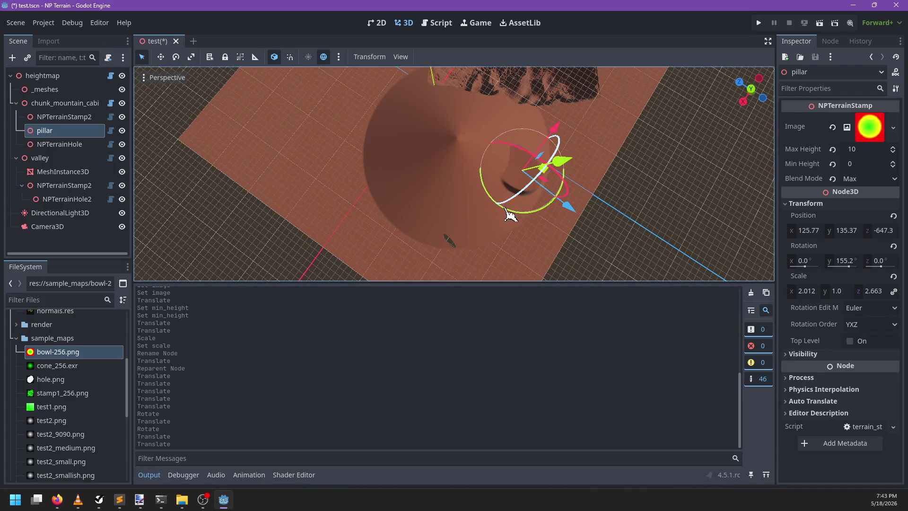
{"action": "left_click_drag", "start_coordinate": [525, 218], "coordinate": [571, 186]}
{"action": "scroll", "coordinate": [463, 208], "scroll_direction": "up", "scroll_amount": 5}
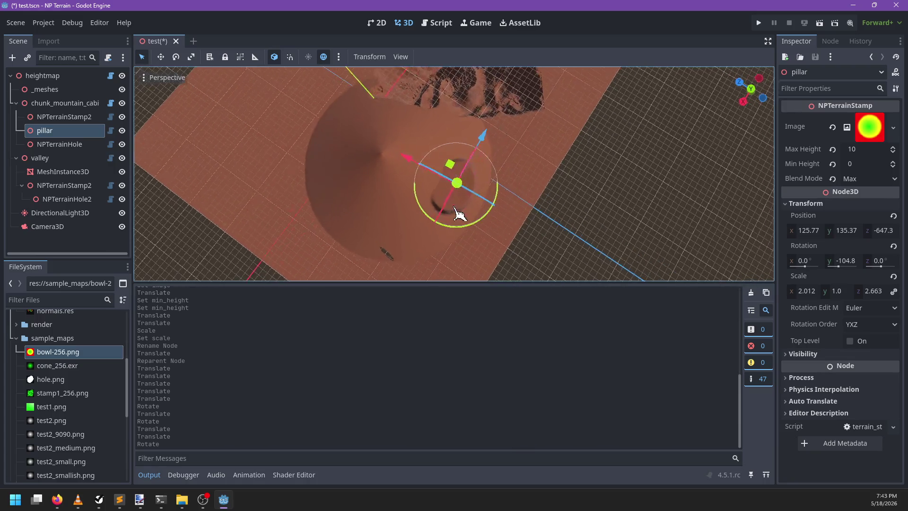
{"action": "mouse_move", "coordinate": [463, 178]}
{"action": "left_mouse_down"}
{"action": "mouse_move", "coordinate": [567, 217]}
{"action": "mouse_move", "coordinate": [538, 212]}
{"action": "left_mouse_up"}
{"action": "scroll", "coordinate": [399, 189], "scroll_direction": "down", "scroll_amount": 8}
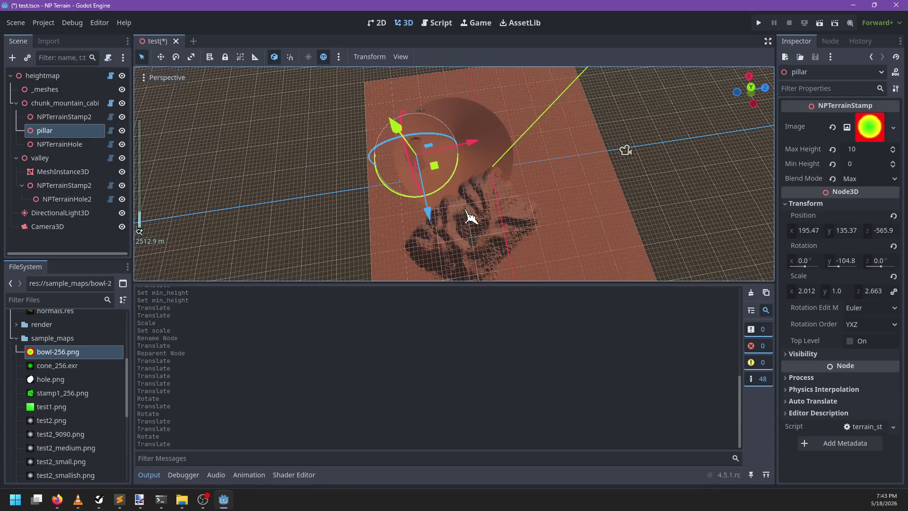
{"action": "left_click_drag", "start_coordinate": [431, 180], "coordinate": [484, 112]}
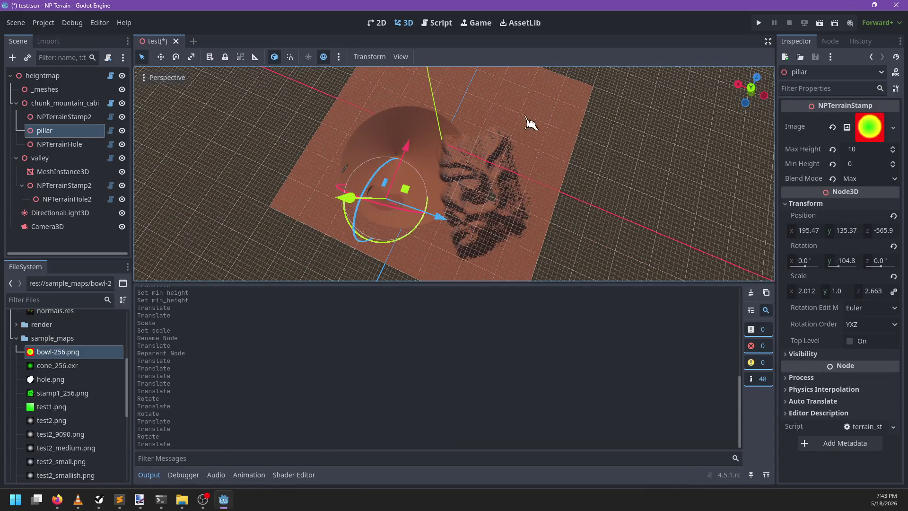
{"action": "mouse_move", "coordinate": [443, 267]}
{"action": "left_mouse_down"}
{"action": "mouse_move", "coordinate": [522, 219]}
{"action": "mouse_move", "coordinate": [506, 193]}
{"action": "left_mouse_up"}
{"action": "scroll", "coordinate": [417, 215], "scroll_direction": "up", "scroll_amount": 5}
{"action": "left_click_drag", "start_coordinate": [418, 215], "coordinate": [525, 192]}
{"action": "scroll", "coordinate": [523, 192], "scroll_direction": "up", "scroll_amount": 2}
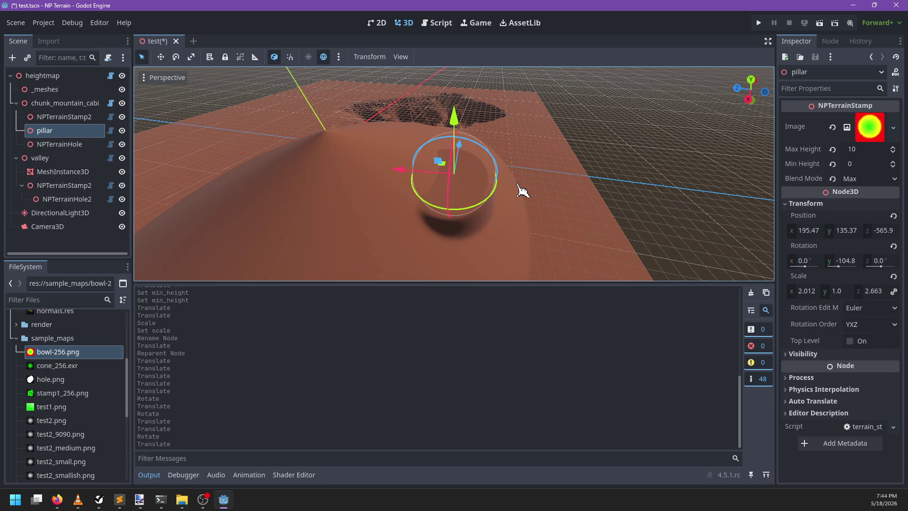
- Add a Path3D child node under heightmap
{"action": "left_click", "coordinate": [43, 75]}
{"action": "key", "text": "ctrl+a"}
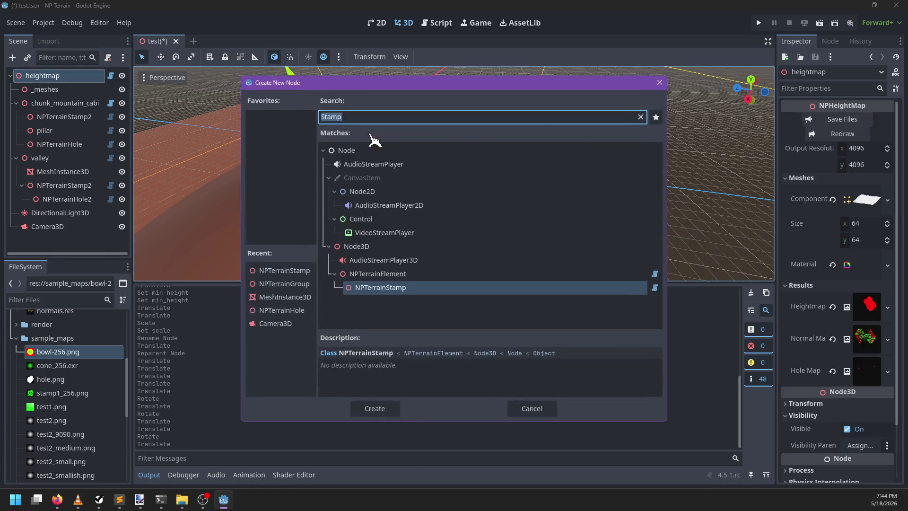
{"action": "type", "text": "curve"}
{"action": "key", "text": "BackSpace"}
{"action": "key", "text": "BackSpace"}
{"action": "key", "text": "BackSpace"}
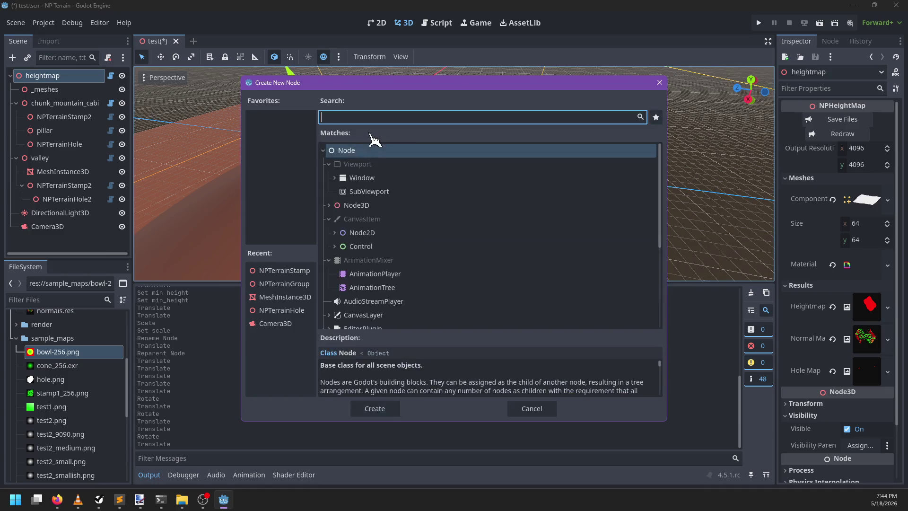
{"action": "type", "text": "path3d"}
{"action": "key", "text": "Return"}
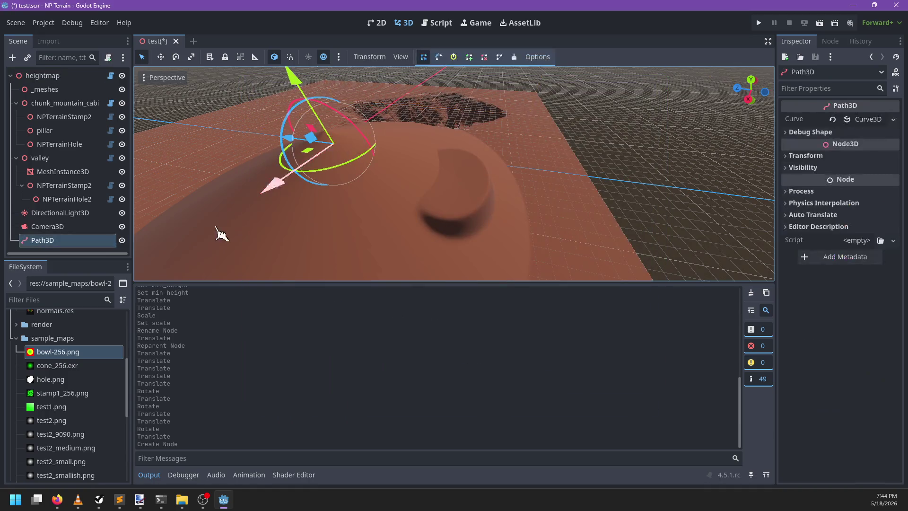
- Rename the Path3D to TerrainCurve and raise it above the terrain
{"action": "left_click", "coordinate": [80, 239]}
{"action": "type", "text": "TerrainC"}
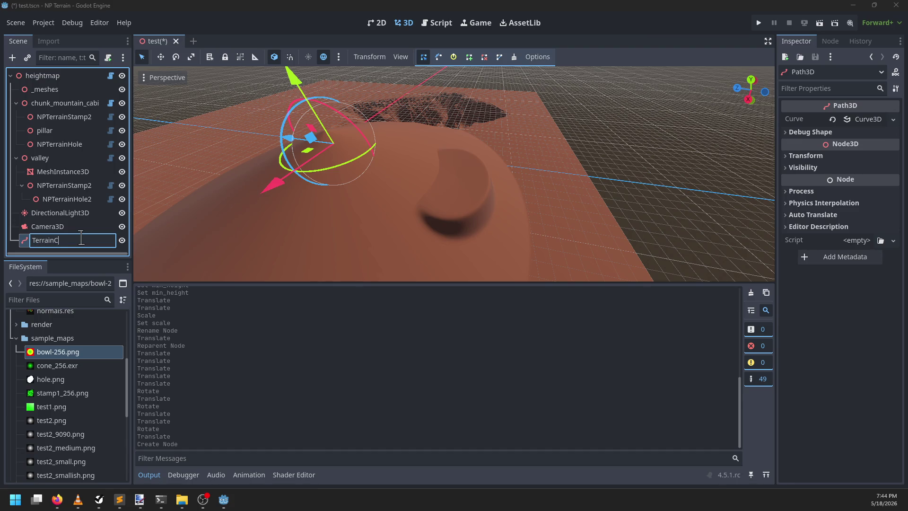
{"action": "type", "text": "urve"}
{"action": "key", "text": "Return"}
{"action": "scroll", "coordinate": [249, 93], "scroll_direction": "down", "scroll_amount": 3}
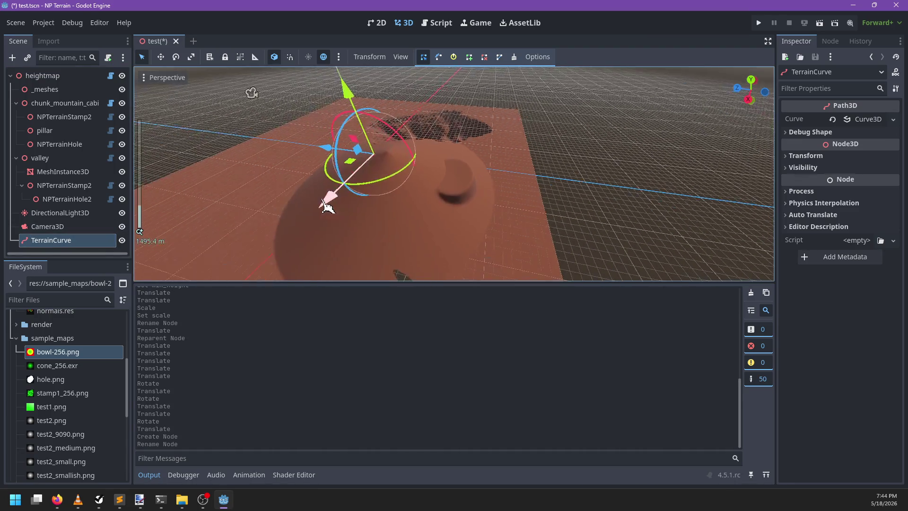
{"action": "scroll", "coordinate": [445, 186], "scroll_direction": "down", "scroll_amount": 5}
{"action": "mouse_move", "coordinate": [426, 208]}
{"action": "left_mouse_down"}
{"action": "mouse_move", "coordinate": [442, 172]}
{"action": "mouse_move", "coordinate": [418, 203]}
{"action": "left_mouse_up"}
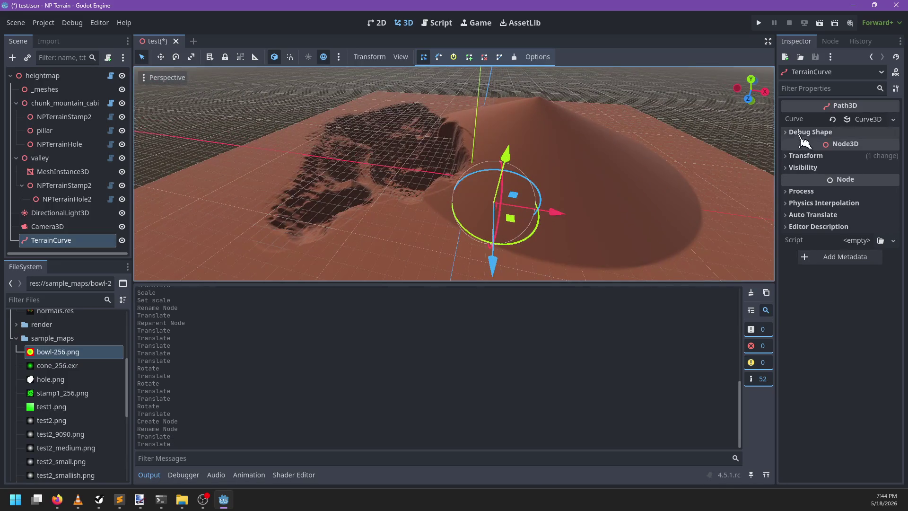
- Place two curve points on the terrain and close the curve into a loop
{"action": "left_click_drag", "start_coordinate": [512, 233], "coordinate": [483, 138]}
{"action": "left_click", "coordinate": [533, 225]}
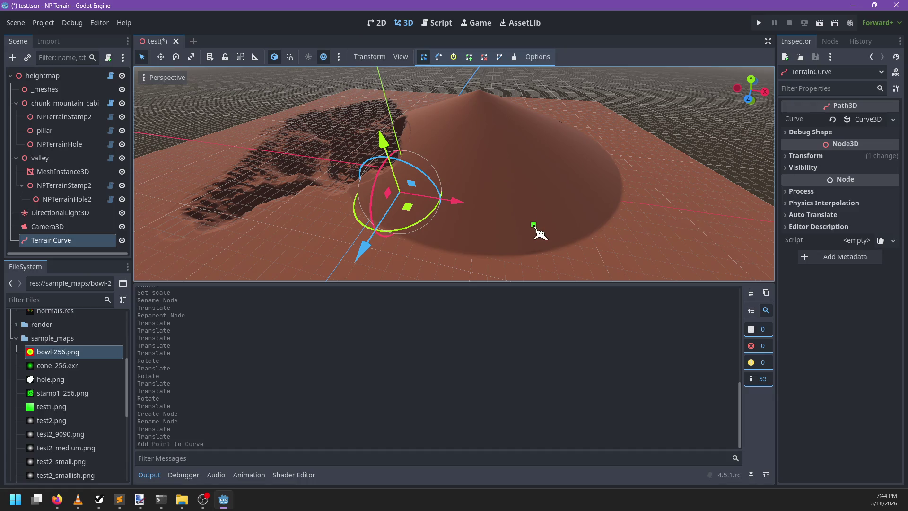
{"action": "left_click", "coordinate": [315, 203]}
{"action": "mouse_move", "coordinate": [315, 203]}
{"action": "left_mouse_down"}
{"action": "mouse_move", "coordinate": [382, 194]}
{"action": "mouse_move", "coordinate": [492, 140]}
{"action": "left_mouse_up"}
{"action": "left_click", "coordinate": [499, 56]}
{"action": "mouse_move", "coordinate": [582, 209]}
{"action": "left_mouse_down"}
{"action": "mouse_move", "coordinate": [397, 194]}
{"action": "mouse_move", "coordinate": [391, 204]}
{"action": "left_mouse_up"}
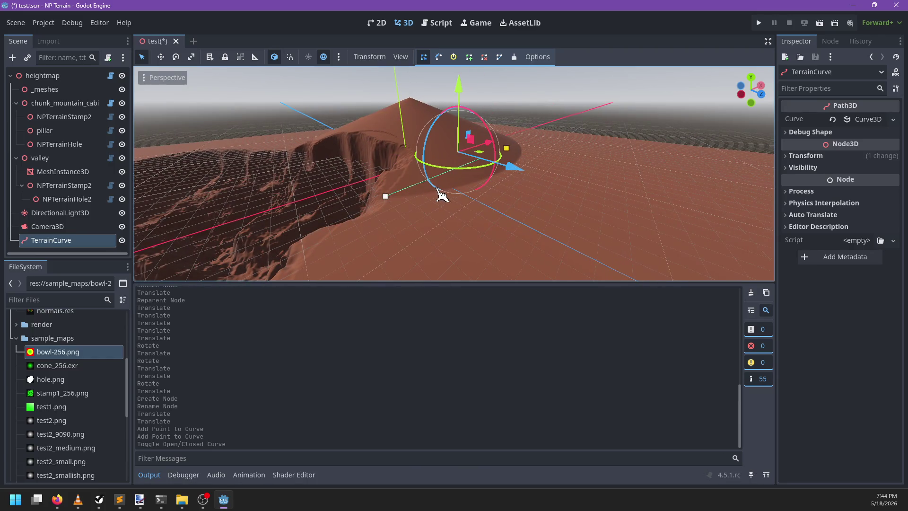
{"action": "left_click", "coordinate": [439, 57]}
- Pull out curve point 1's in handle, reopen the loop and reposition point 1
{"action": "mouse_move", "coordinate": [385, 196]}
{"action": "left_mouse_down"}
{"action": "mouse_move", "coordinate": [441, 203]}
{"action": "mouse_move", "coordinate": [541, 193]}
{"action": "mouse_move", "coordinate": [446, 215]}
{"action": "mouse_move", "coordinate": [557, 168]}
{"action": "mouse_move", "coordinate": [569, 193]}
{"action": "left_mouse_up"}
{"action": "left_click", "coordinate": [499, 56]}
{"action": "mouse_move", "coordinate": [497, 156]}
{"action": "left_mouse_down"}
{"action": "mouse_move", "coordinate": [537, 178]}
{"action": "mouse_move", "coordinate": [537, 213]}
{"action": "mouse_move", "coordinate": [491, 206]}
{"action": "mouse_move", "coordinate": [482, 174]}
{"action": "left_mouse_up"}
{"action": "mouse_move", "coordinate": [293, 158]}
{"action": "left_mouse_down"}
{"action": "mouse_move", "coordinate": [379, 169]}
{"action": "mouse_move", "coordinate": [408, 201]}
{"action": "mouse_move", "coordinate": [458, 168]}
{"action": "mouse_move", "coordinate": [405, 180]}
{"action": "left_mouse_up"}
{"action": "scroll", "coordinate": [450, 158], "scroll_direction": "up", "scroll_amount": 3}
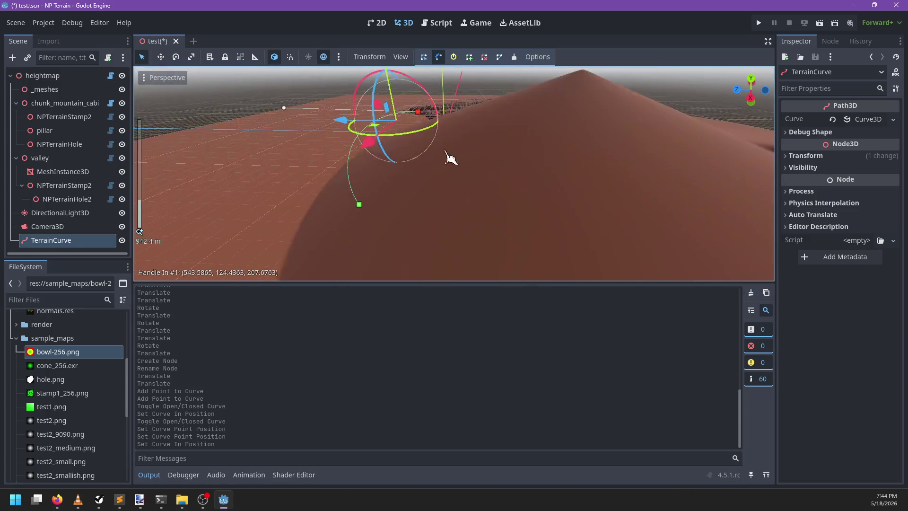
{"action": "mouse_move", "coordinate": [418, 113]}
{"action": "left_mouse_down"}
{"action": "mouse_move", "coordinate": [430, 138]}
{"action": "mouse_move", "coordinate": [417, 156]}
{"action": "left_mouse_up"}
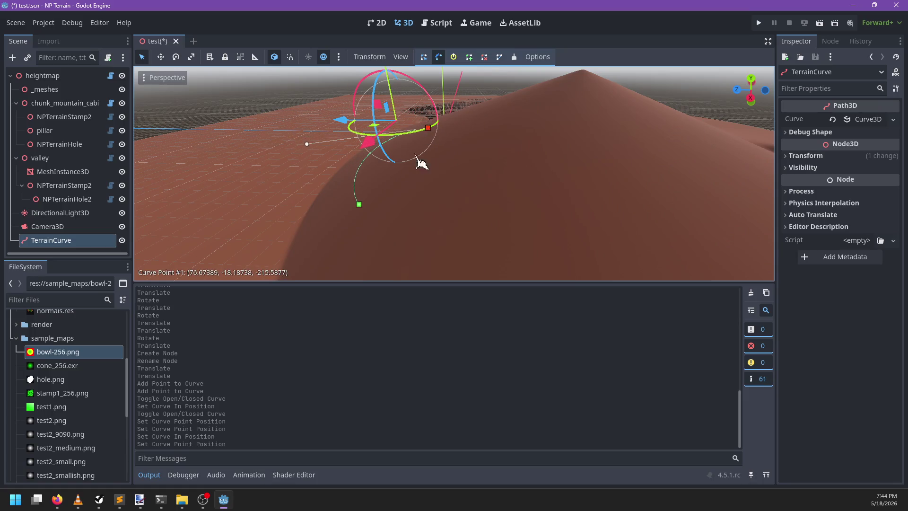
{"action": "mouse_move", "coordinate": [360, 208]}
{"action": "left_mouse_down"}
{"action": "mouse_move", "coordinate": [391, 239]}
{"action": "mouse_move", "coordinate": [375, 235]}
{"action": "left_mouse_up"}
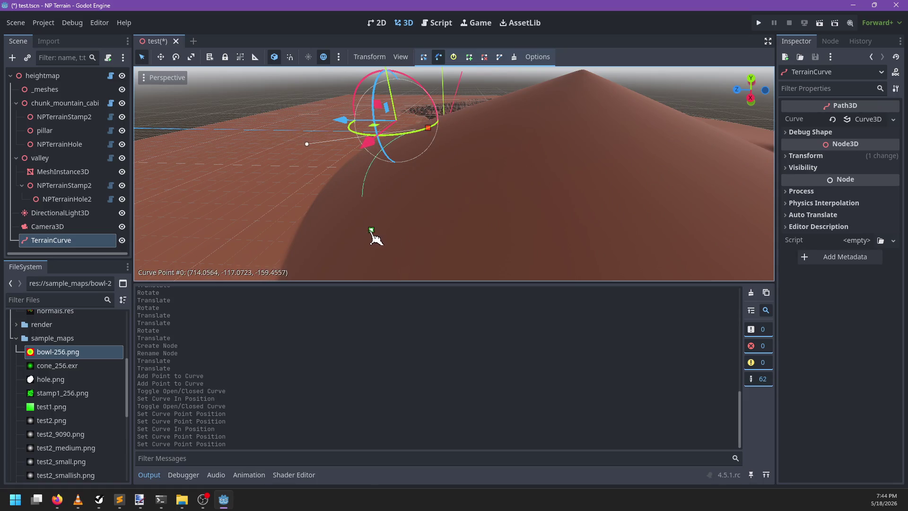
- Adjust the curve's out handle and nudge point 1 and its in handle
{"action": "mouse_move", "coordinate": [468, 222]}
{"action": "left_mouse_down"}
{"action": "mouse_move", "coordinate": [456, 219]}
{"action": "mouse_move", "coordinate": [598, 172]}
{"action": "mouse_move", "coordinate": [528, 173]}
{"action": "left_mouse_up"}
{"action": "mouse_move", "coordinate": [528, 173]}
{"action": "left_mouse_down"}
{"action": "mouse_move", "coordinate": [436, 182]}
{"action": "mouse_move", "coordinate": [426, 163]}
{"action": "mouse_move", "coordinate": [395, 154]}
{"action": "mouse_move", "coordinate": [389, 137]}
{"action": "mouse_move", "coordinate": [381, 156]}
{"action": "mouse_move", "coordinate": [369, 144]}
{"action": "mouse_move", "coordinate": [414, 138]}
{"action": "mouse_move", "coordinate": [501, 162]}
{"action": "mouse_move", "coordinate": [509, 207]}
{"action": "left_mouse_up"}
{"action": "mouse_move", "coordinate": [419, 167]}
{"action": "left_mouse_down"}
{"action": "mouse_move", "coordinate": [442, 214]}
{"action": "mouse_move", "coordinate": [464, 221]}
{"action": "mouse_move", "coordinate": [432, 130]}
{"action": "mouse_move", "coordinate": [406, 128]}
{"action": "left_mouse_up"}
{"action": "mouse_move", "coordinate": [406, 128]}
{"action": "left_mouse_down"}
{"action": "mouse_move", "coordinate": [509, 189]}
{"action": "mouse_move", "coordinate": [519, 138]}
{"action": "left_mouse_up"}
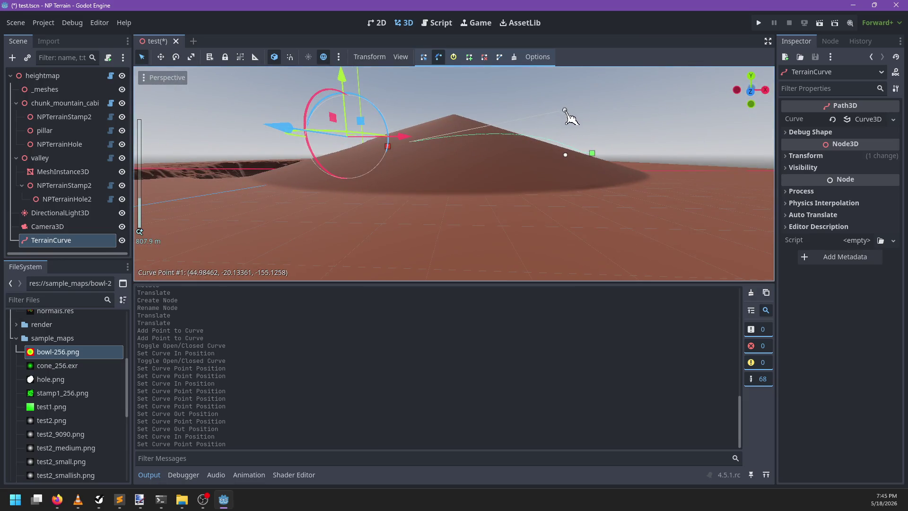
{"action": "left_click_drag", "start_coordinate": [582, 141], "coordinate": [582, 148]}
{"action": "mouse_move", "coordinate": [392, 149]}
{"action": "left_mouse_down"}
{"action": "mouse_move", "coordinate": [516, 178]}
{"action": "mouse_move", "coordinate": [552, 274]}
{"action": "mouse_move", "coordinate": [483, 203]}
{"action": "mouse_move", "coordinate": [492, 203]}
{"action": "left_mouse_up"}
- Reshape the TerrainCurve over the cone-shaped mound by dragging its in handle
{"action": "left_click_drag", "start_coordinate": [538, 155], "coordinate": [582, 190]}
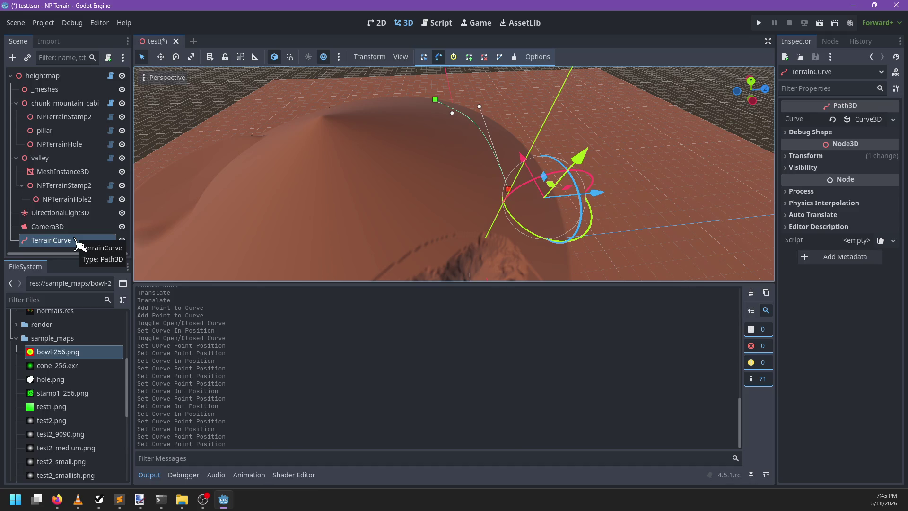
{"action": "mouse_move", "coordinate": [497, 200]}
{"action": "left_mouse_down"}
{"action": "mouse_move", "coordinate": [391, 178]}
{"action": "mouse_move", "coordinate": [509, 134]}
{"action": "mouse_move", "coordinate": [541, 101]}
{"action": "left_mouse_up"}
{"action": "mouse_move", "coordinate": [389, 203]}
{"action": "left_mouse_down"}
{"action": "mouse_move", "coordinate": [482, 137]}
{"action": "mouse_move", "coordinate": [445, 166]}
{"action": "mouse_move", "coordinate": [462, 171]}
{"action": "mouse_move", "coordinate": [374, 198]}
{"action": "left_mouse_up"}
{"action": "scroll", "coordinate": [375, 197], "scroll_direction": "up", "scroll_amount": 2}
{"action": "mouse_move", "coordinate": [489, 260]}
{"action": "left_mouse_down"}
{"action": "mouse_move", "coordinate": [493, 163]}
{"action": "mouse_move", "coordinate": [526, 179]}
{"action": "mouse_move", "coordinate": [508, 149]}
{"action": "mouse_move", "coordinate": [314, 211]}
{"action": "mouse_move", "coordinate": [403, 170]}
{"action": "mouse_move", "coordinate": [390, 146]}
{"action": "mouse_move", "coordinate": [311, 149]}
{"action": "mouse_move", "coordinate": [448, 200]}
{"action": "left_mouse_up"}
{"action": "scroll", "coordinate": [507, 149], "scroll_direction": "down", "scroll_amount": 2}
{"action": "scroll", "coordinate": [448, 201], "scroll_direction": "up", "scroll_amount": 2}
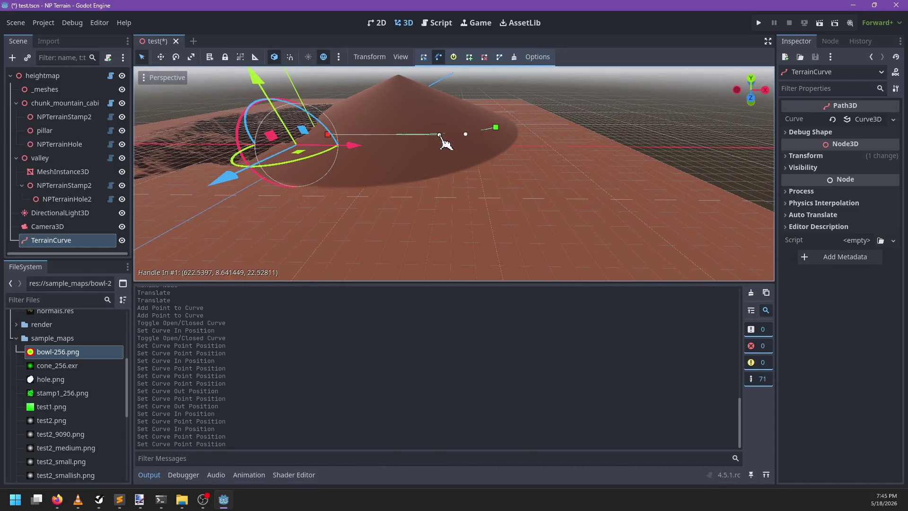
{"action": "left_click_drag", "start_coordinate": [445, 127], "coordinate": [446, 127]}
{"action": "left_click_drag", "start_coordinate": [446, 126], "coordinate": [532, 165]}
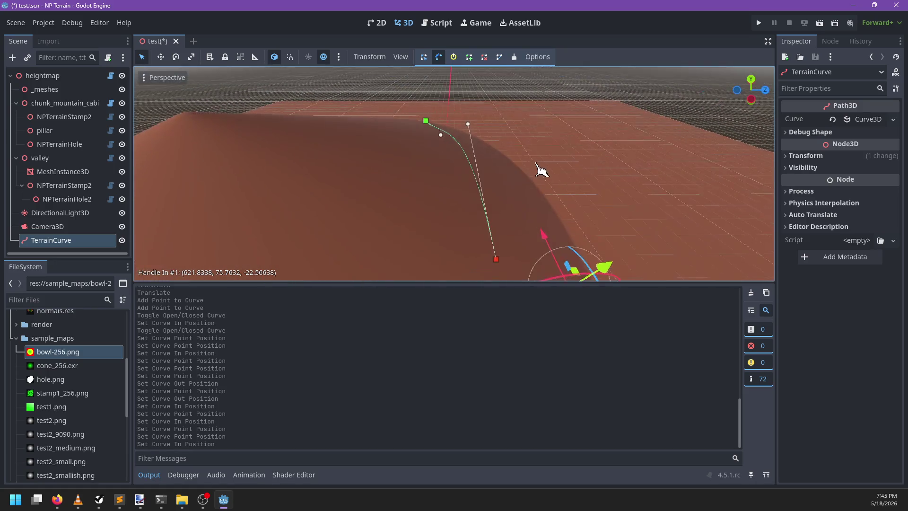
- Check the curve around the mound from several angles and save test.tscn
{"action": "left_click_drag", "start_coordinate": [529, 128], "coordinate": [563, 122]}
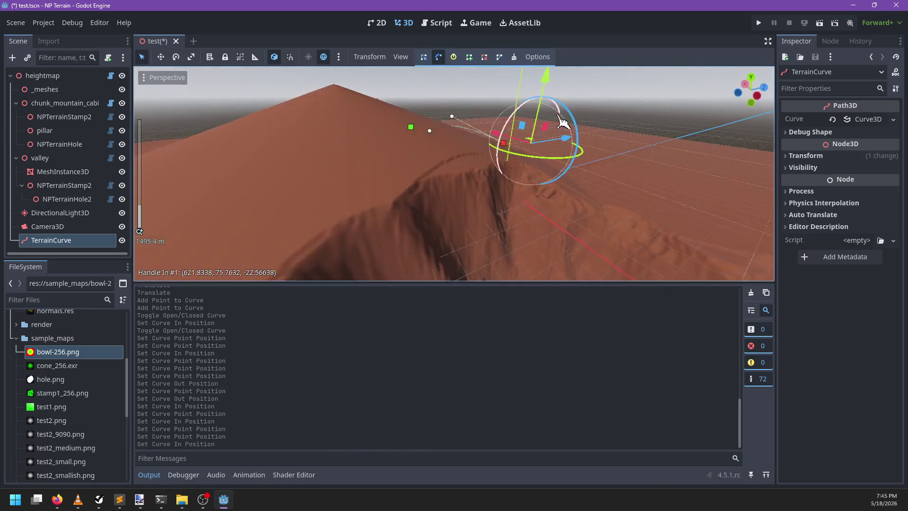
{"action": "mouse_move", "coordinate": [448, 84]}
{"action": "left_mouse_down"}
{"action": "mouse_move", "coordinate": [588, 208]}
{"action": "mouse_move", "coordinate": [407, 251]}
{"action": "mouse_move", "coordinate": [516, 236]}
{"action": "mouse_move", "coordinate": [416, 247]}
{"action": "mouse_move", "coordinate": [588, 209]}
{"action": "mouse_move", "coordinate": [600, 193]}
{"action": "mouse_move", "coordinate": [523, 187]}
{"action": "mouse_move", "coordinate": [582, 203]}
{"action": "mouse_move", "coordinate": [492, 247]}
{"action": "mouse_move", "coordinate": [469, 219]}
{"action": "mouse_move", "coordinate": [537, 210]}
{"action": "left_mouse_up"}
{"action": "scroll", "coordinate": [544, 227], "scroll_direction": "up", "scroll_amount": 5}
{"action": "scroll", "coordinate": [523, 186], "scroll_direction": "down", "scroll_amount": 2}
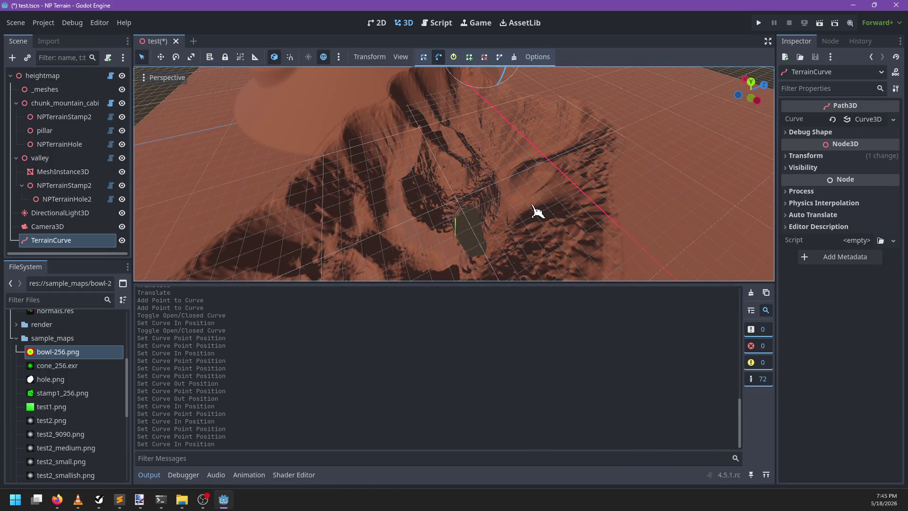
{"action": "scroll", "coordinate": [507, 196], "scroll_direction": "down", "scroll_amount": 5}
{"action": "mouse_move", "coordinate": [506, 197]}
{"action": "left_mouse_down"}
{"action": "mouse_move", "coordinate": [424, 174]}
{"action": "mouse_move", "coordinate": [412, 230]}
{"action": "mouse_move", "coordinate": [361, 199]}
{"action": "mouse_move", "coordinate": [470, 219]}
{"action": "mouse_move", "coordinate": [557, 183]}
{"action": "mouse_move", "coordinate": [631, 171]}
{"action": "mouse_move", "coordinate": [622, 186]}
{"action": "mouse_move", "coordinate": [449, 149]}
{"action": "mouse_move", "coordinate": [511, 169]}
{"action": "mouse_move", "coordinate": [518, 159]}
{"action": "mouse_move", "coordinate": [515, 169]}
{"action": "mouse_move", "coordinate": [425, 198]}
{"action": "mouse_move", "coordinate": [501, 183]}
{"action": "mouse_move", "coordinate": [495, 203]}
{"action": "mouse_move", "coordinate": [472, 201]}
{"action": "mouse_move", "coordinate": [442, 175]}
{"action": "mouse_move", "coordinate": [458, 173]}
{"action": "mouse_move", "coordinate": [365, 229]}
{"action": "mouse_move", "coordinate": [416, 207]}
{"action": "mouse_move", "coordinate": [527, 189]}
{"action": "left_mouse_up"}
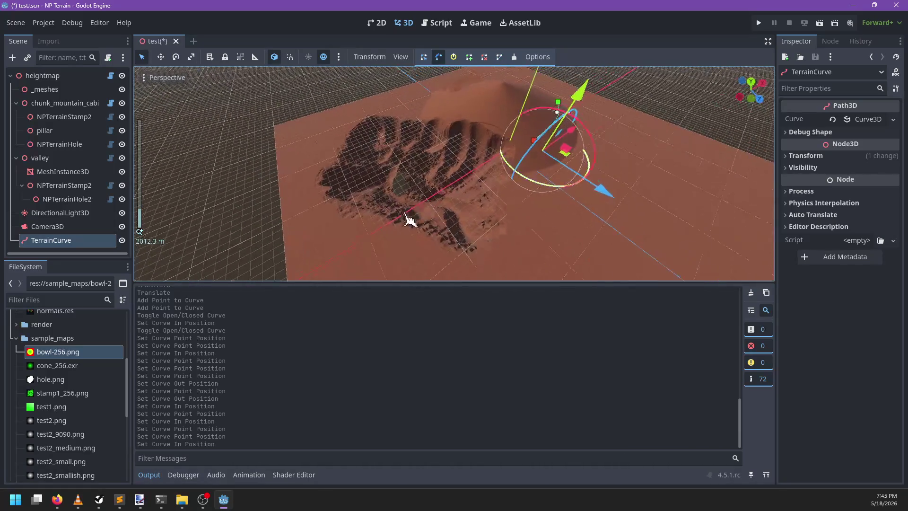
{"action": "scroll", "coordinate": [411, 229], "scroll_direction": "up", "scroll_amount": 4}
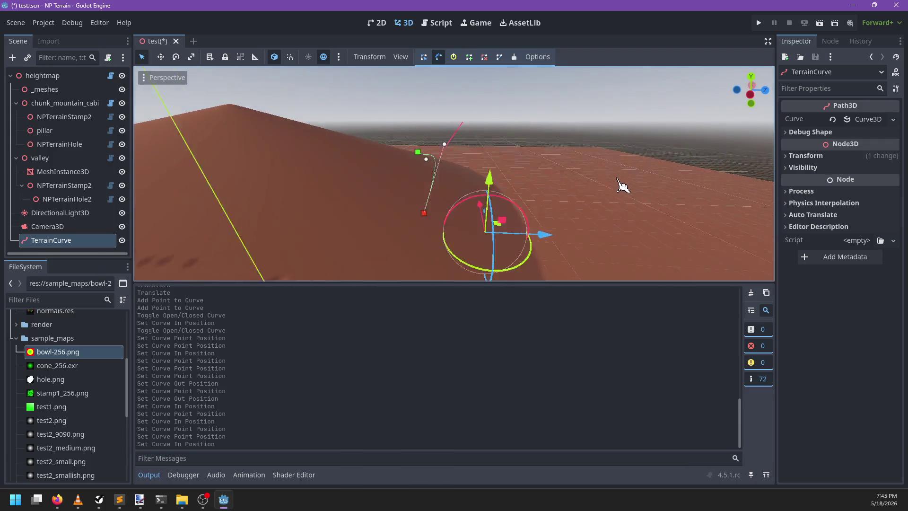
{"action": "key", "text": "ctrl+s"}
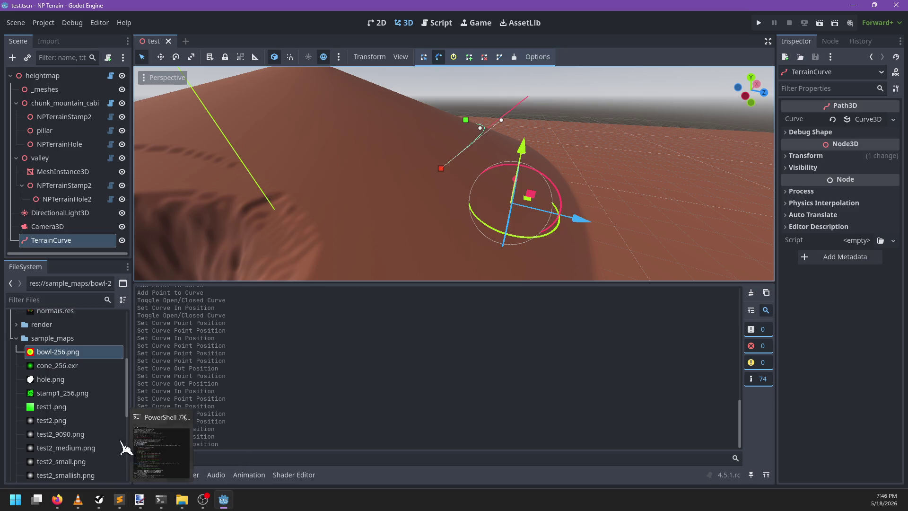
{"action": "left_click", "coordinate": [43, 367]}
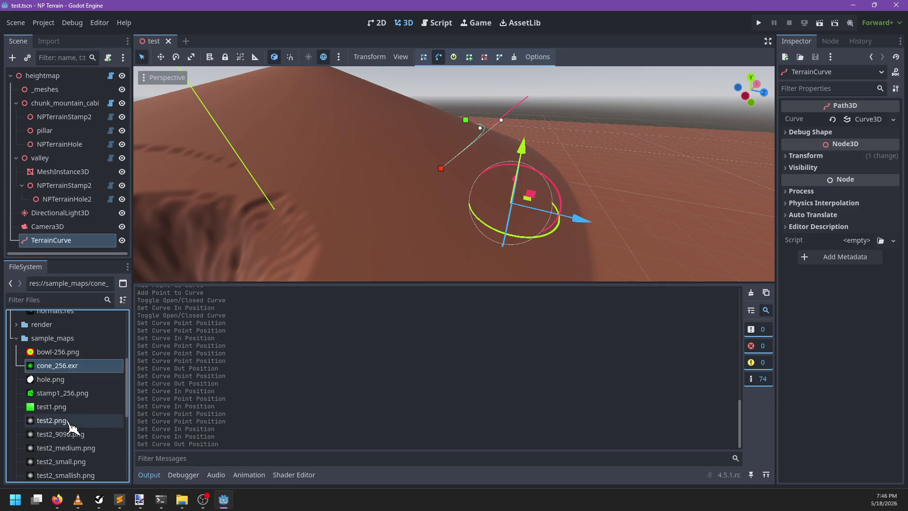
- Scroll through the sample_maps EXR images in the FileSystem dock
{"action": "scroll", "coordinate": [74, 423], "scroll_direction": "down", "scroll_amount": 2}
{"action": "scroll", "coordinate": [75, 424], "scroll_direction": "down", "scroll_amount": 3}
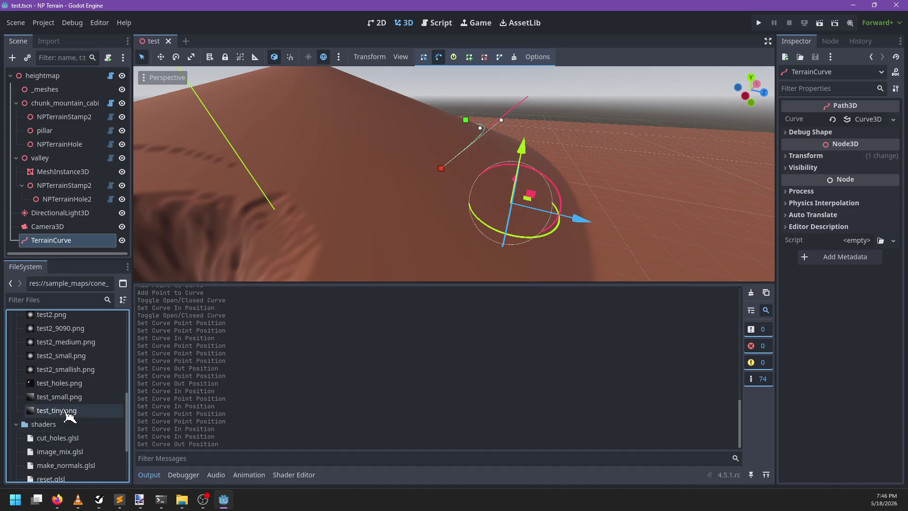
{"action": "mouse_move", "coordinate": [70, 415]}
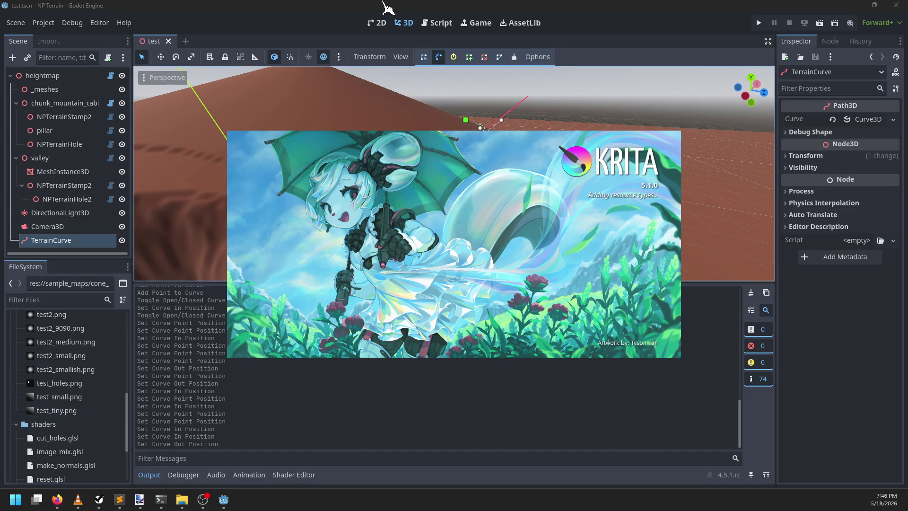
{"action": "scroll", "coordinate": [473, 229], "scroll_direction": "up", "scroll_amount": 5}
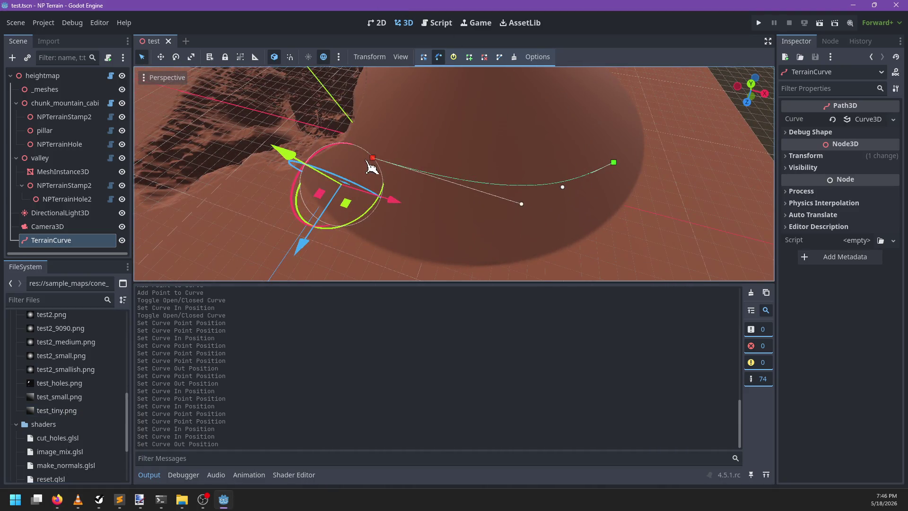
- Orbit along the curve once more, then switch to Krita
{"action": "mouse_move", "coordinate": [457, 187]}
{"action": "left_mouse_down"}
{"action": "mouse_move", "coordinate": [454, 201]}
{"action": "mouse_move", "coordinate": [421, 208]}
{"action": "mouse_move", "coordinate": [358, 187]}
{"action": "left_mouse_up"}
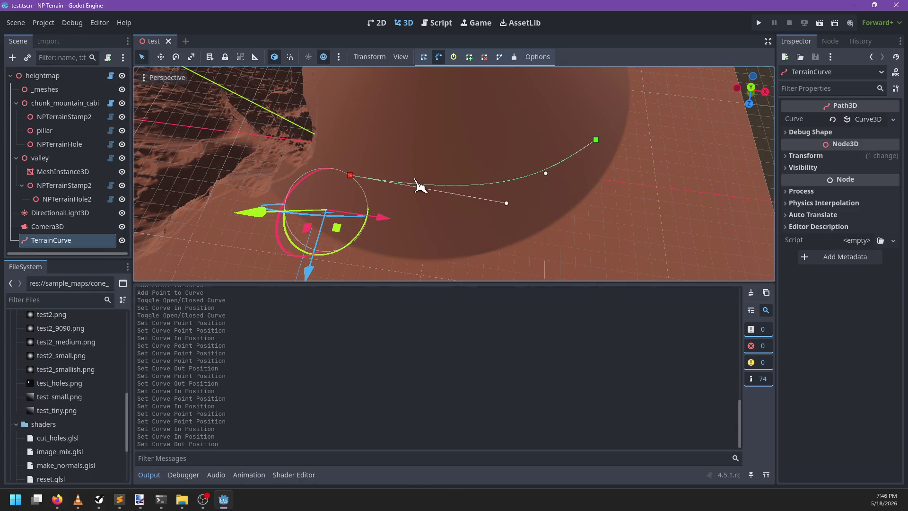
{"action": "mouse_move", "coordinate": [485, 193]}
{"action": "left_mouse_down"}
{"action": "mouse_move", "coordinate": [377, 184]}
{"action": "mouse_move", "coordinate": [377, 196]}
{"action": "left_mouse_up"}
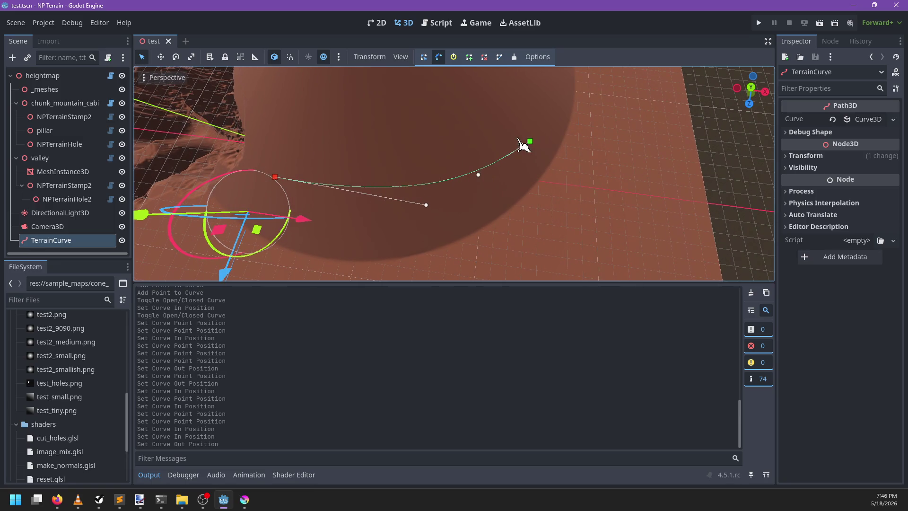
{"action": "left_click", "coordinate": [245, 502]}
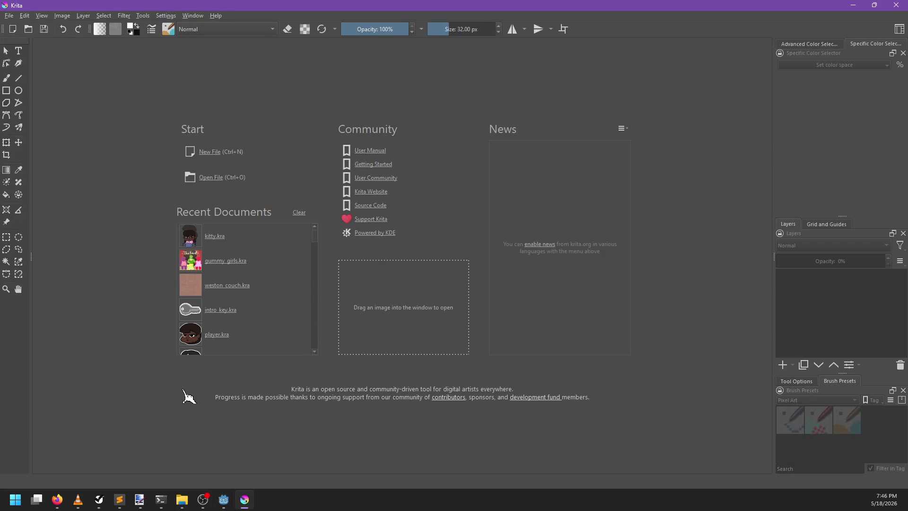
- Create a new 64×64 pixel image
{"action": "key", "text": "ctrl+n"}
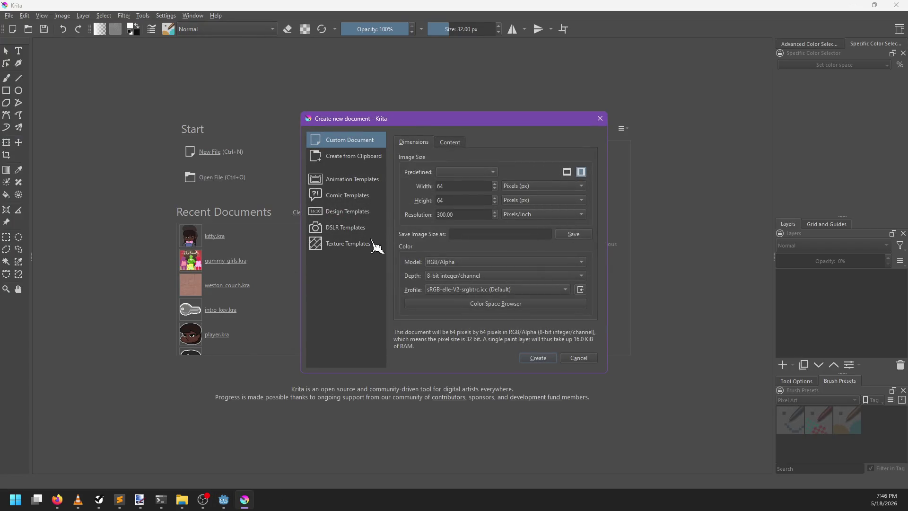
{"action": "double_click", "coordinate": [471, 186]}
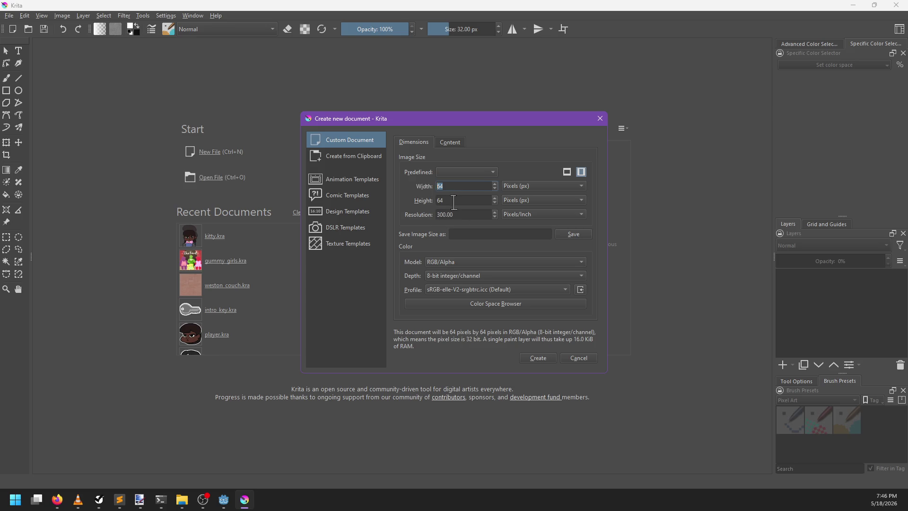
{"action": "left_click", "coordinate": [543, 361]}
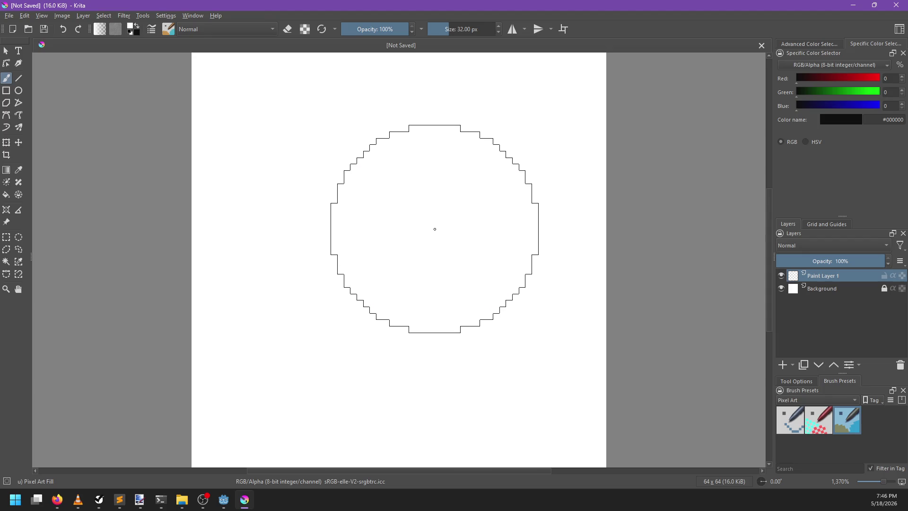
- Fill the layer black and set the paint colour to pure green #00ff00
{"action": "key", "text": "shift+BackSpace"}
{"action": "scroll", "coordinate": [449, 254], "scroll_direction": "down", "scroll_amount": 2}
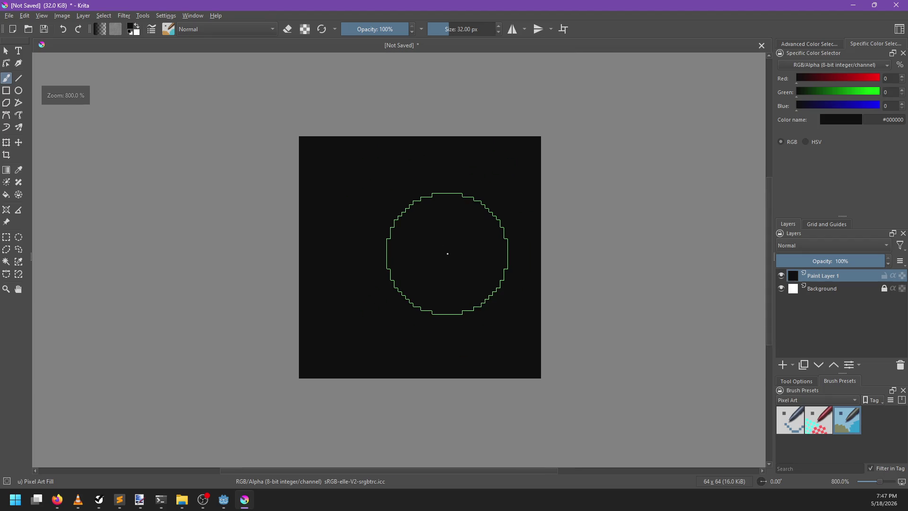
{"action": "left_click_drag", "start_coordinate": [827, 93], "coordinate": [882, 93]}
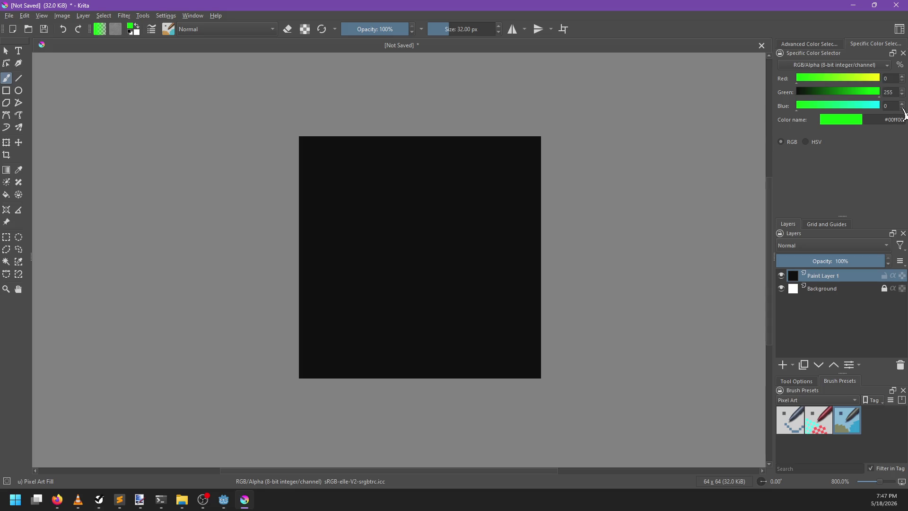
{"action": "mouse_move", "coordinate": [418, 261]}
{"action": "left_mouse_down"}
{"action": "mouse_move", "coordinate": [436, 222]}
{"action": "mouse_move", "coordinate": [392, 223]}
{"action": "mouse_move", "coordinate": [399, 280]}
{"action": "mouse_move", "coordinate": [455, 233]}
{"action": "left_mouse_up"}
{"action": "key", "text": "ctrl+z"}
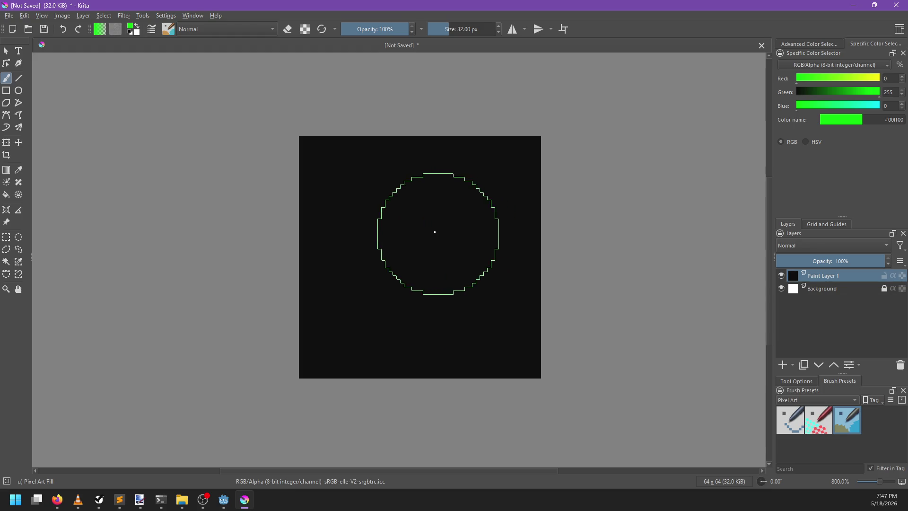
- Browse the All brushes tag in the pop-up palette
{"action": "right_click", "coordinate": [434, 232]}
{"action": "left_click", "coordinate": [356, 298]}
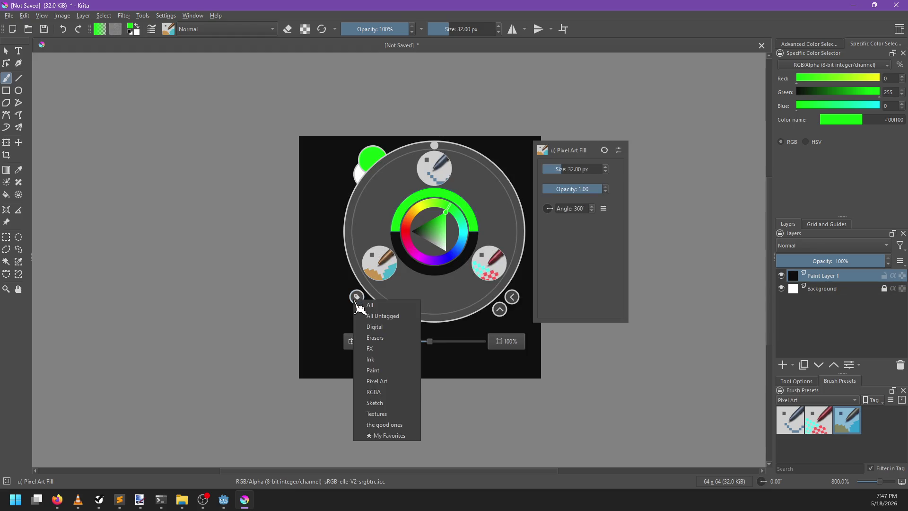
{"action": "left_click", "coordinate": [366, 305]}
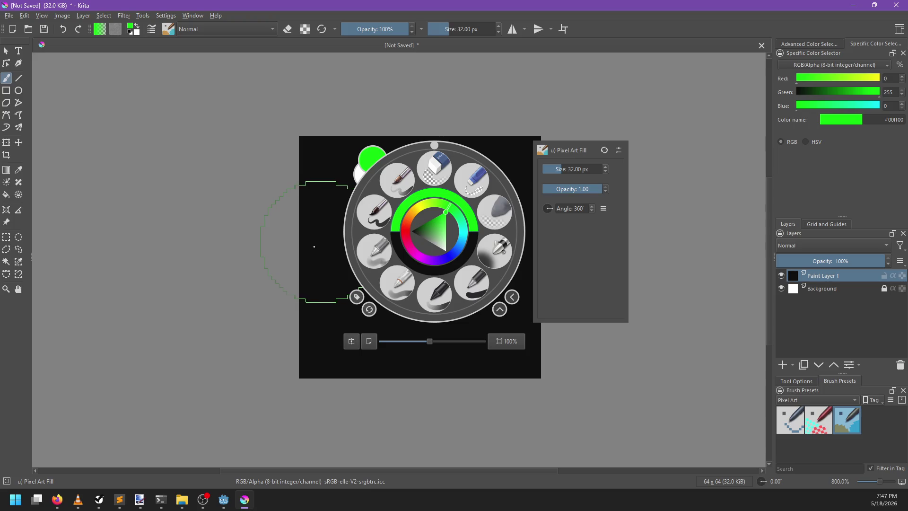
{"action": "left_click", "coordinate": [247, 294]}
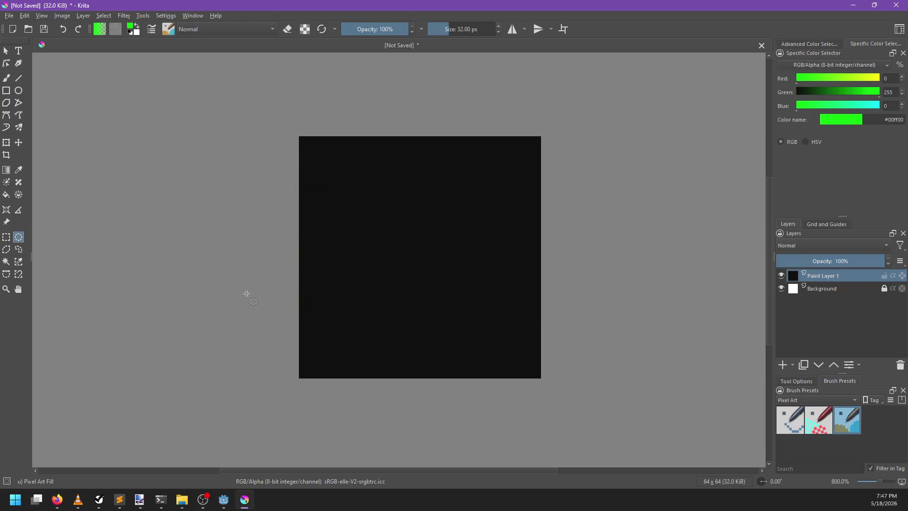
- Try drawing a circular selection about 61 px across over the canvas, then cancel it
{"action": "mouse_move", "coordinate": [300, 136]}
{"action": "left_mouse_down"}
{"action": "mouse_move", "coordinate": [438, 260]}
{"action": "mouse_move", "coordinate": [544, 375]}
{"action": "left_mouse_up"}
{"action": "left_click_drag", "start_coordinate": [312, 145], "coordinate": [530, 365]}
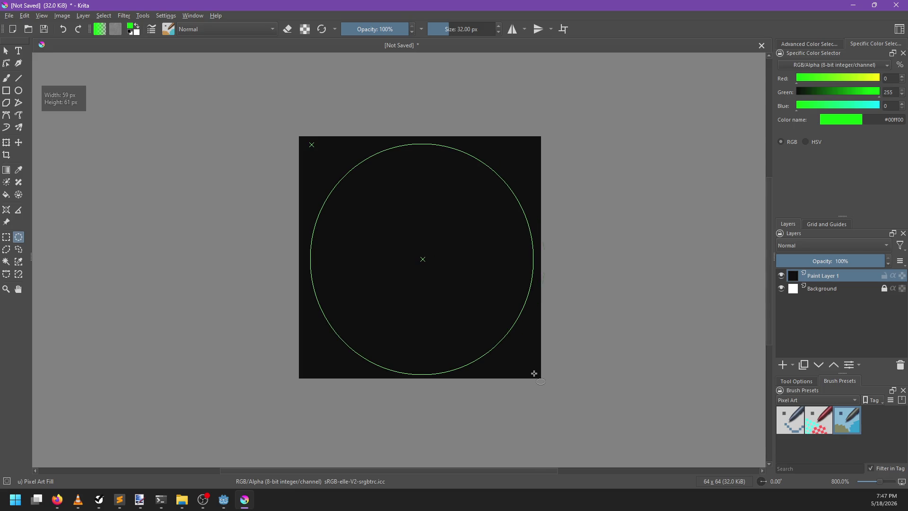
{"action": "left_click_drag", "start_coordinate": [536, 373], "coordinate": [464, 295]}
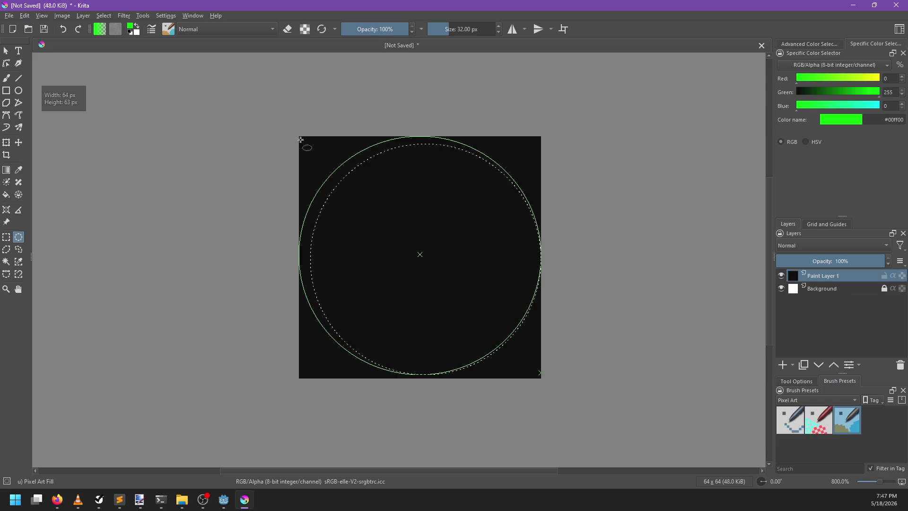
{"action": "left_click_drag", "start_coordinate": [305, 141], "coordinate": [304, 142]}
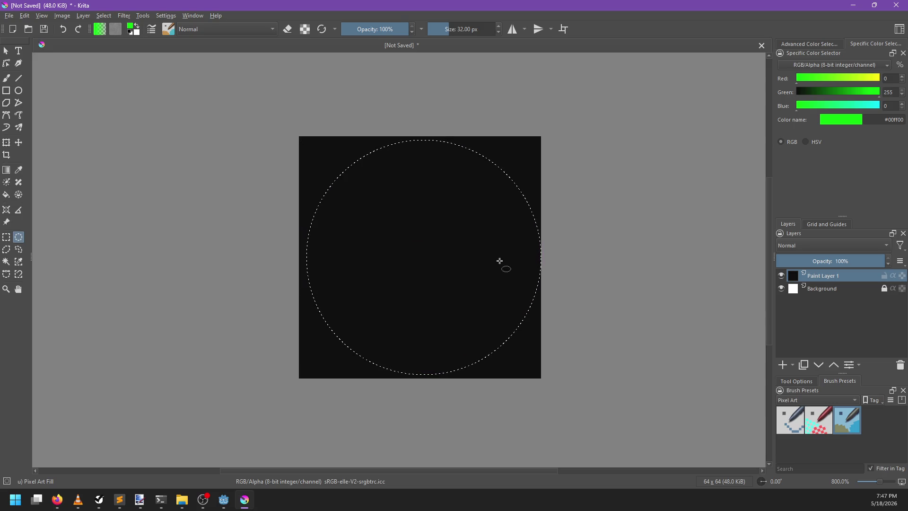
{"action": "mouse_move", "coordinate": [533, 372]}
{"action": "left_mouse_down"}
{"action": "mouse_move", "coordinate": [470, 314]}
{"action": "mouse_move", "coordinate": [391, 217]}
{"action": "left_mouse_up"}
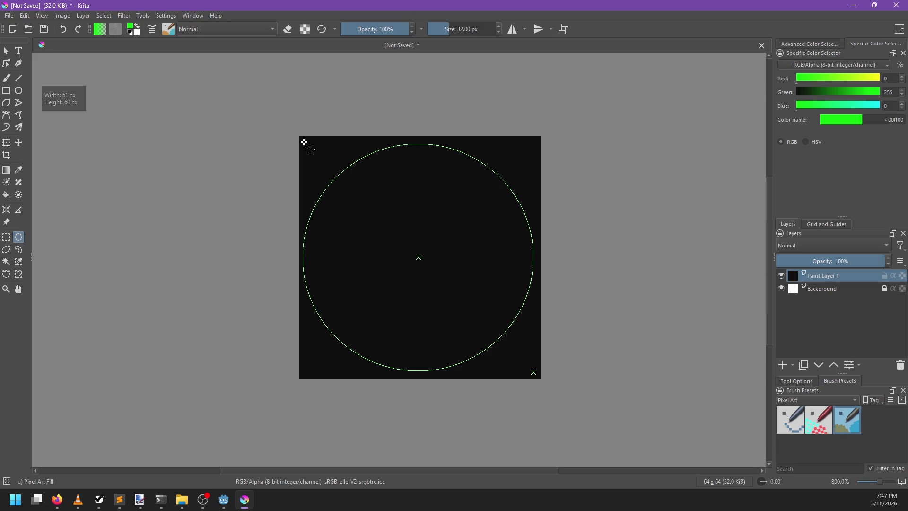
{"action": "key", "text": "Escape"}
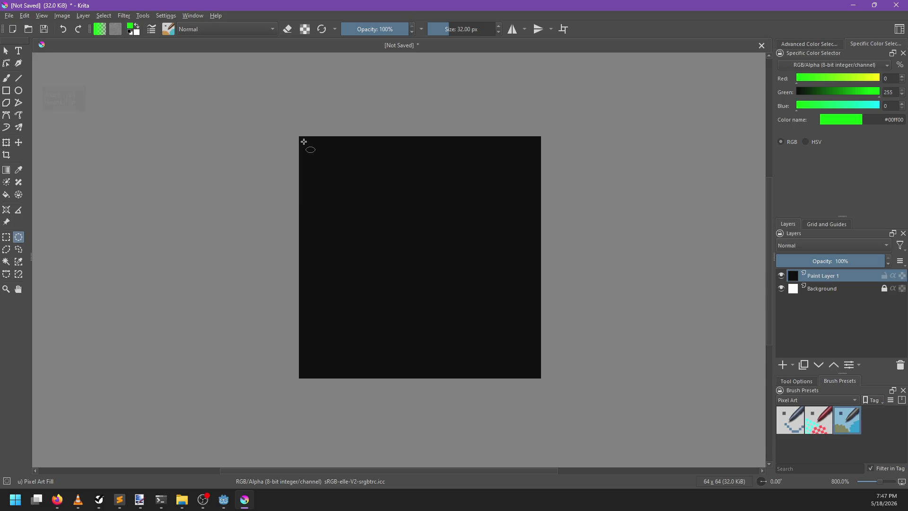
- Paint a bright, wide green-to-black radial gradient from the canvas centre
{"action": "key", "text": "g"}
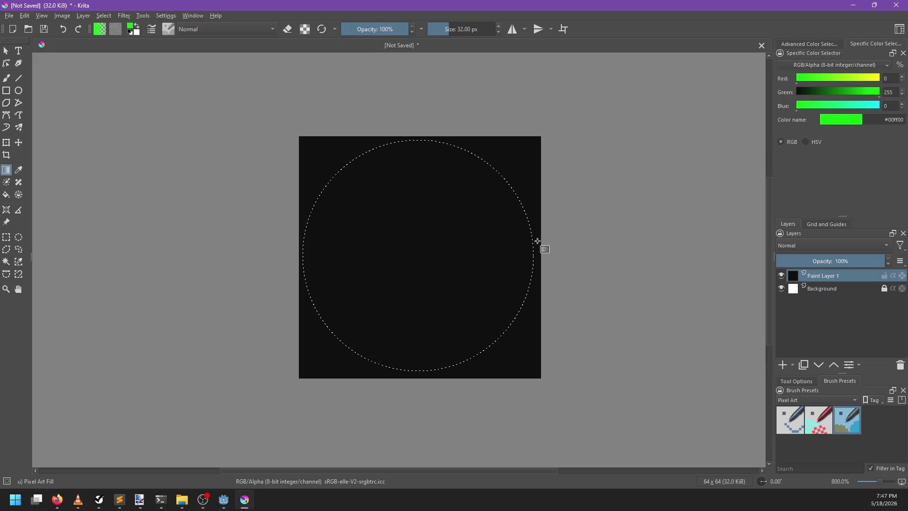
{"action": "mouse_move", "coordinate": [421, 265]}
{"action": "left_mouse_down"}
{"action": "mouse_move", "coordinate": [591, 213]}
{"action": "mouse_move", "coordinate": [568, 222]}
{"action": "left_mouse_up"}
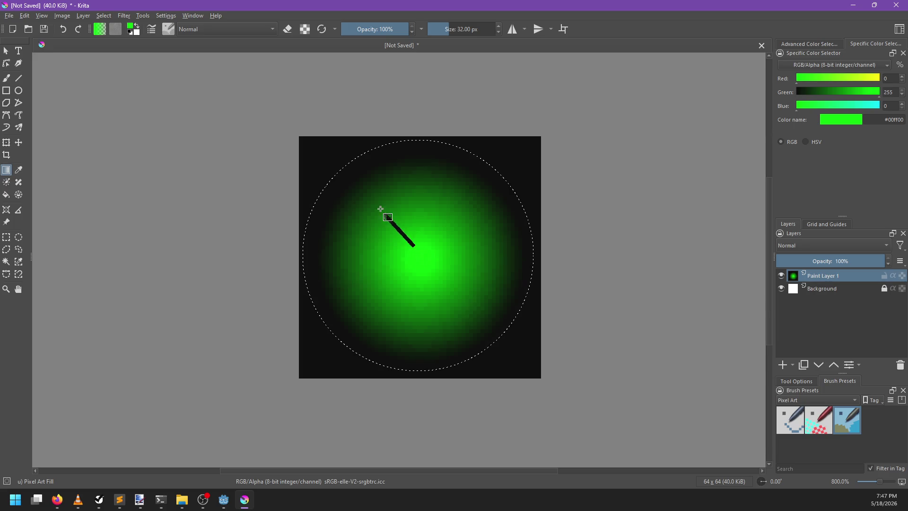
{"action": "left_click_drag", "start_coordinate": [366, 178], "coordinate": [367, 179]}
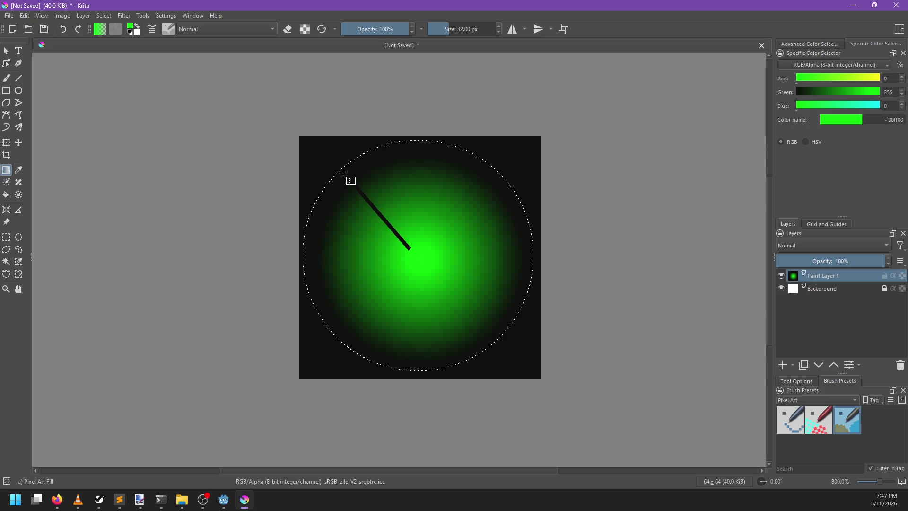
{"action": "scroll", "coordinate": [432, 269], "scroll_direction": "down", "scroll_amount": 2}
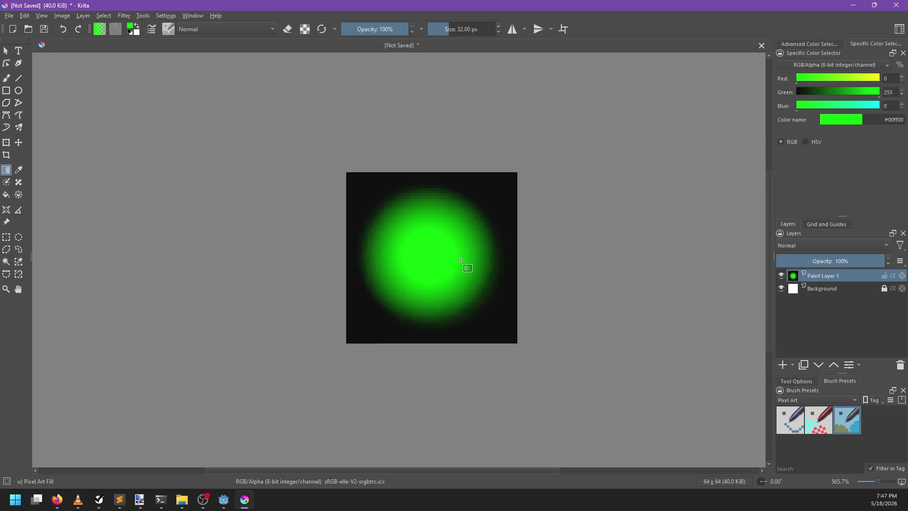
- Add Paint Layer 2 above the glow and fill it with pure black
{"action": "scroll", "coordinate": [492, 263], "scroll_direction": "up", "scroll_amount": 1}
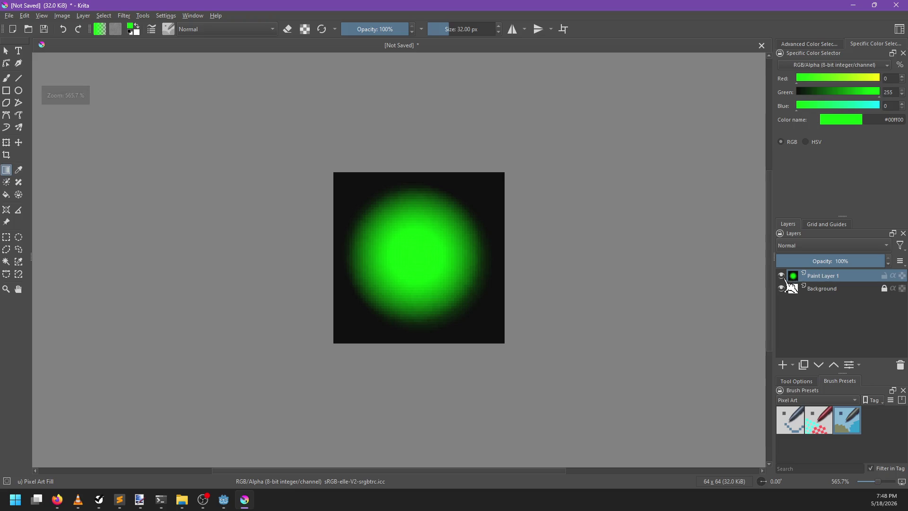
{"action": "left_click", "coordinate": [783, 365]}
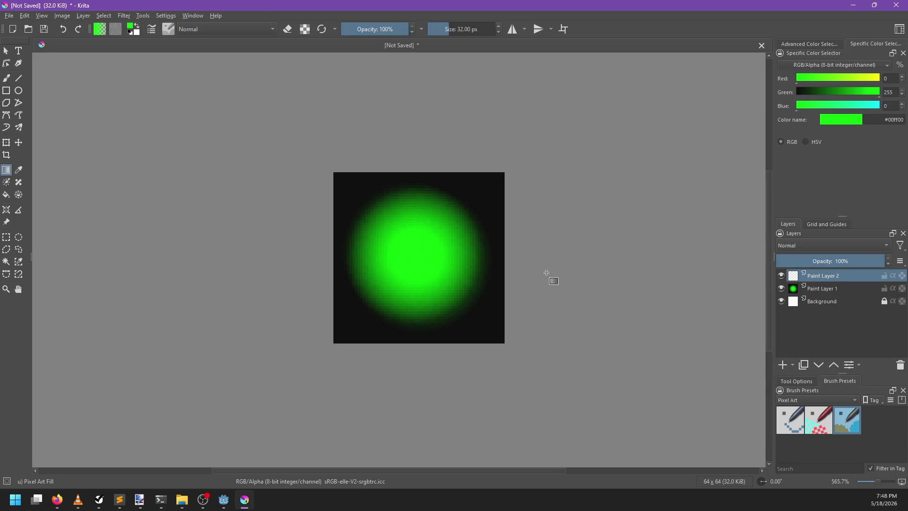
{"action": "key", "text": "x"}
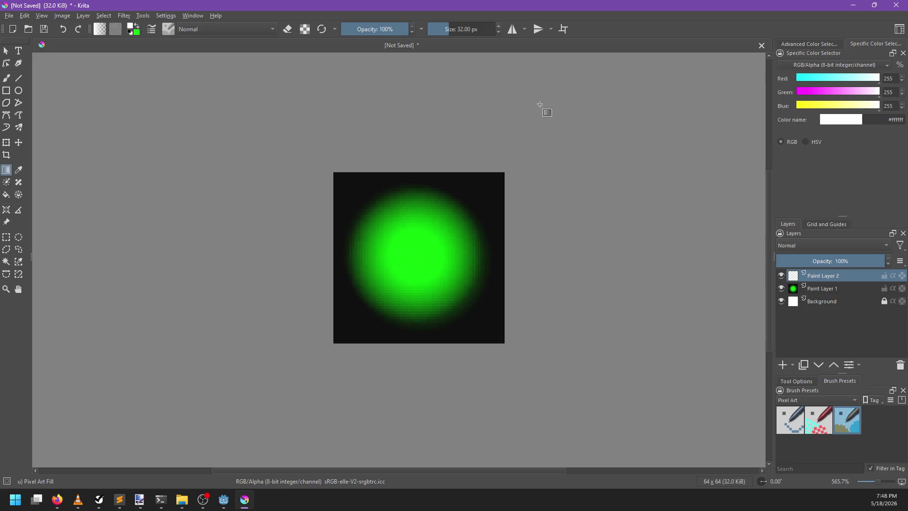
{"action": "mouse_move", "coordinate": [869, 93]}
{"action": "left_mouse_down"}
{"action": "mouse_move", "coordinate": [787, 100]}
{"action": "mouse_move", "coordinate": [776, 81]}
{"action": "left_mouse_up"}
{"action": "left_click_drag", "start_coordinate": [810, 106], "coordinate": [791, 108]}
{"action": "key", "text": "shift+BackSpace"}
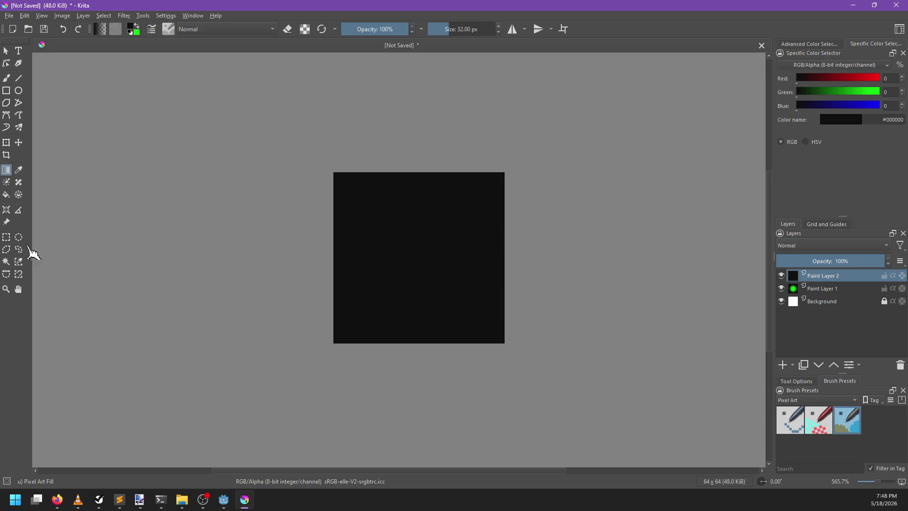
- Make a rectangular selection just inside the canvas edges, with green as foreground again
{"action": "left_click", "coordinate": [7, 238]}
{"action": "left_click_drag", "start_coordinate": [338, 177], "coordinate": [476, 306]}
{"action": "mouse_move", "coordinate": [499, 338]}
{"action": "left_mouse_down"}
{"action": "mouse_move", "coordinate": [437, 254]}
{"action": "mouse_move", "coordinate": [339, 177]}
{"action": "left_mouse_up"}
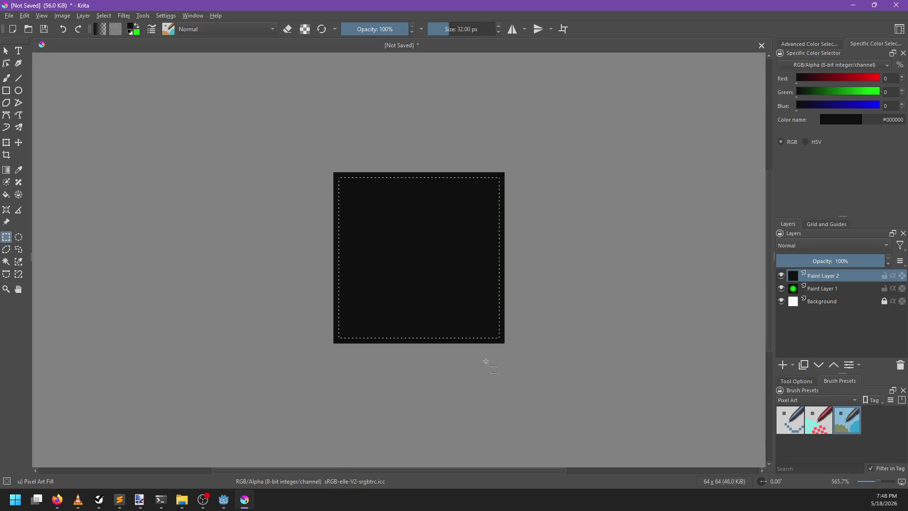
{"action": "key", "text": "x"}
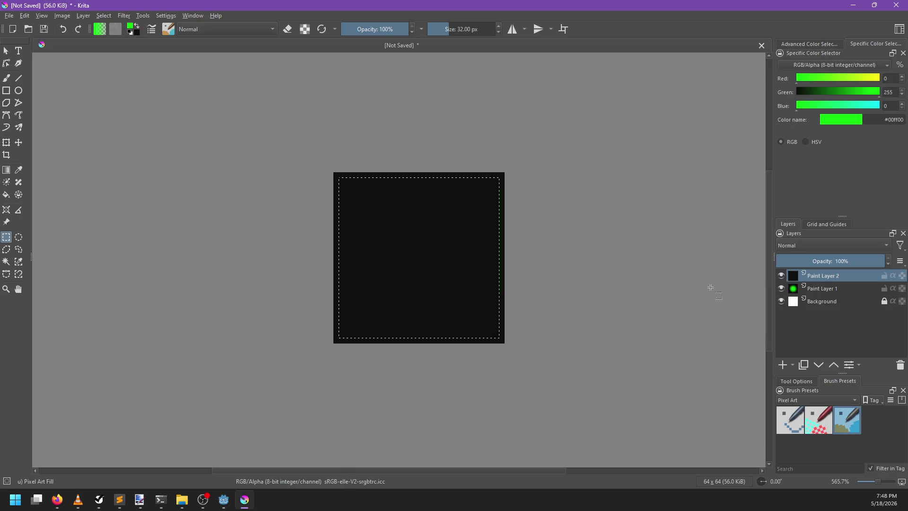
- Hide Paint Layer 2 to reveal the green glow underneath
{"action": "left_click", "coordinate": [783, 276]}
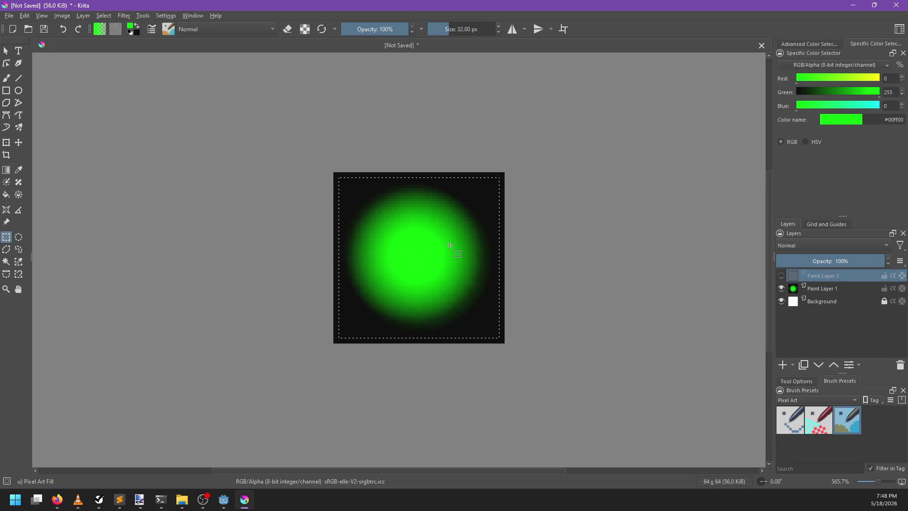
{"action": "scroll", "coordinate": [449, 246], "scroll_direction": "up", "scroll_amount": 2}
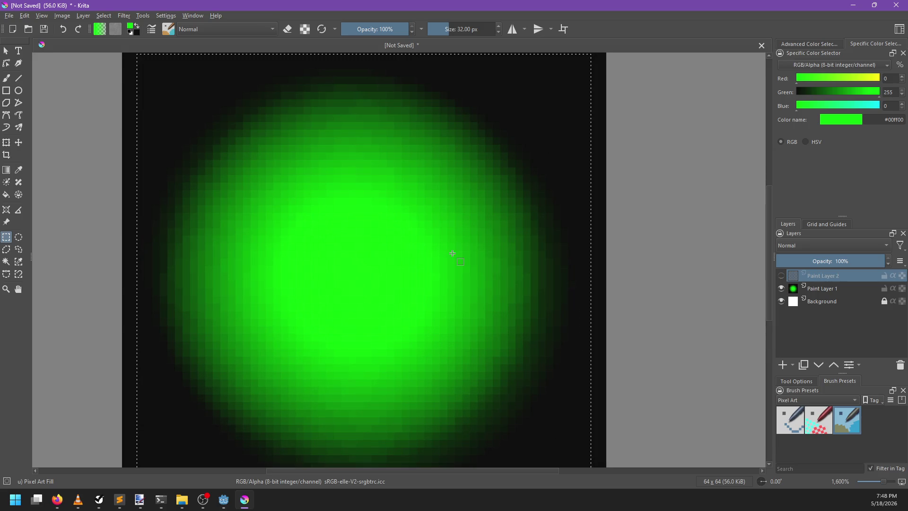
{"action": "scroll", "coordinate": [452, 254], "scroll_direction": "down", "scroll_amount": 2}
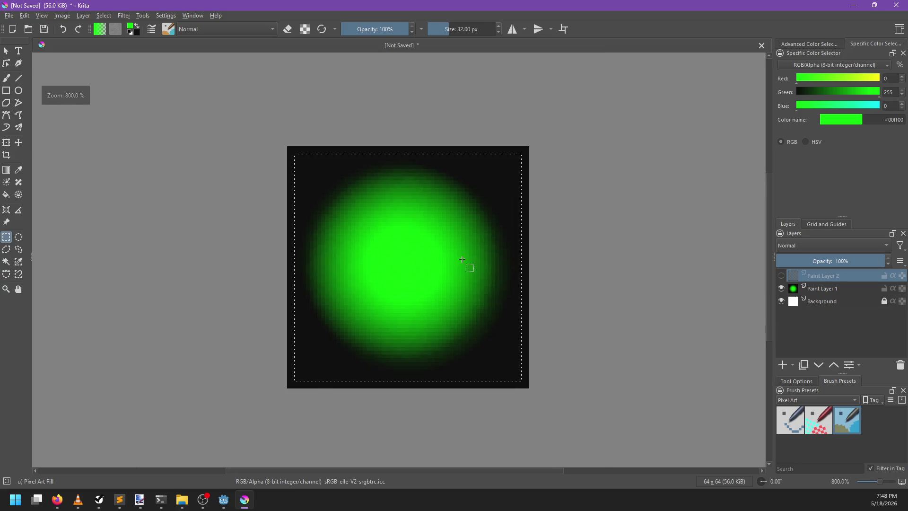
{"action": "key", "text": "ctrl+n"}
- Create a 64×64 document at 32-bit float/channel depth and fill its layer solid black
{"action": "left_click", "coordinate": [475, 275]}
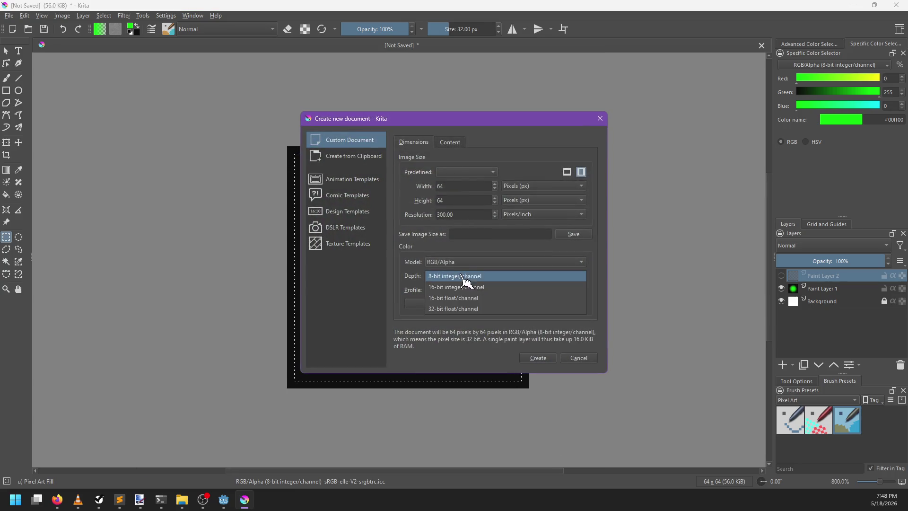
{"action": "left_click", "coordinate": [461, 311]}
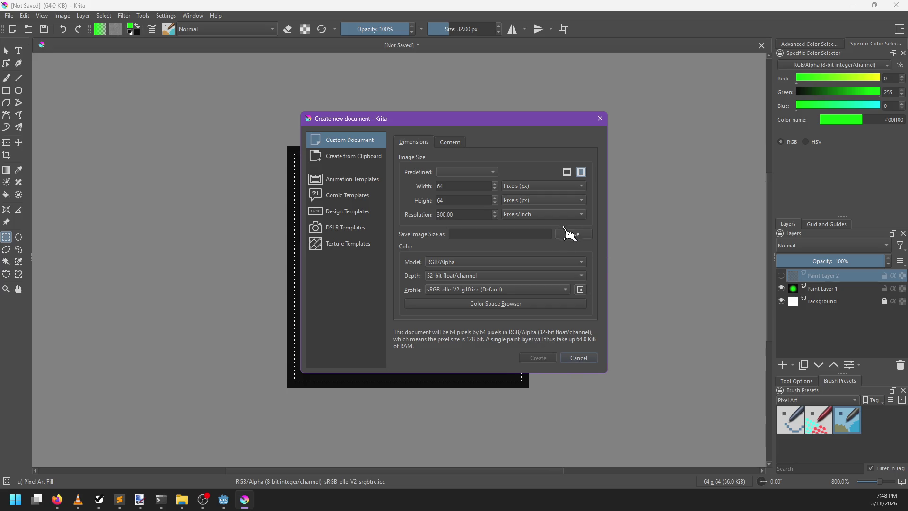
{"action": "key", "text": "Return"}
{"action": "scroll", "coordinate": [469, 263], "scroll_direction": "down", "scroll_amount": 2}
{"action": "key", "text": "BackSpace"}
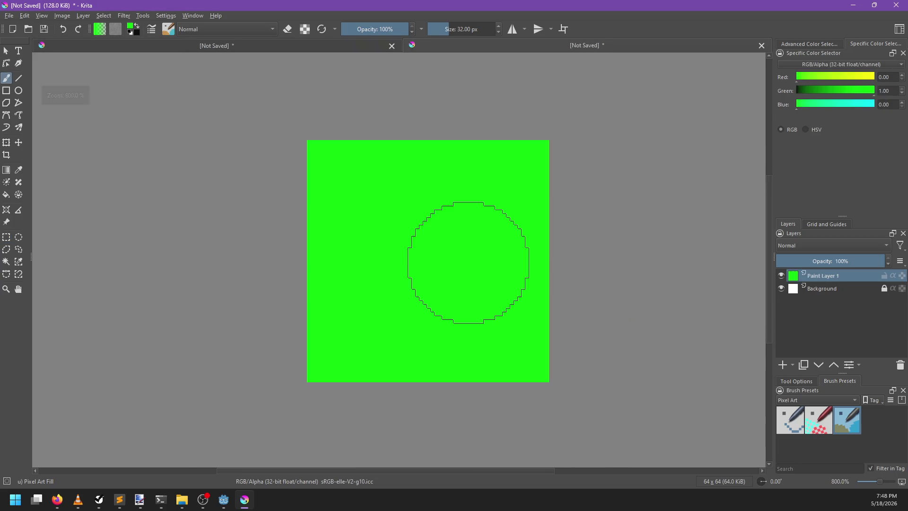
{"action": "key", "text": "x"}
{"action": "key", "text": "BackSpace"}
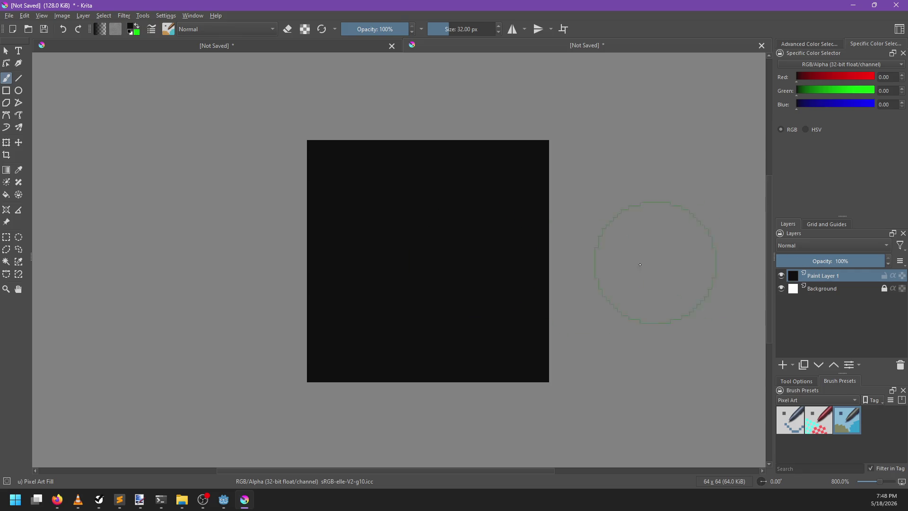
- Draw green radial gradients on the black canvas, shifting the centre between attempts
{"action": "key", "text": "x"}
{"action": "key", "text": "g"}
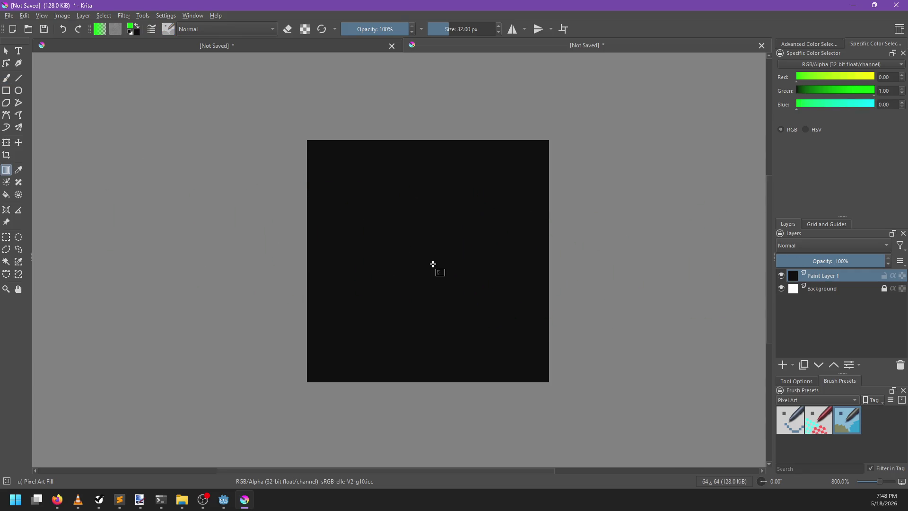
{"action": "left_click_drag", "start_coordinate": [510, 187], "coordinate": [509, 187]}
{"action": "left_click_drag", "start_coordinate": [433, 260], "coordinate": [389, 198]}
{"action": "left_click_drag", "start_coordinate": [440, 270], "coordinate": [416, 259]}
{"action": "mouse_move", "coordinate": [420, 308]}
{"action": "left_mouse_down"}
{"action": "mouse_move", "coordinate": [387, 334]}
{"action": "mouse_move", "coordinate": [387, 326]}
{"action": "left_mouse_up"}
{"action": "mouse_move", "coordinate": [387, 325]}
{"action": "left_mouse_down"}
{"action": "mouse_move", "coordinate": [336, 328]}
{"action": "mouse_move", "coordinate": [330, 339]}
{"action": "left_mouse_up"}
{"action": "key", "text": "ctrl+z"}
- Settle on a soft green glow drawn from the centre toward the upper right, then add a layer
{"action": "mouse_move", "coordinate": [410, 296]}
{"action": "left_mouse_down"}
{"action": "mouse_move", "coordinate": [329, 347]}
{"action": "mouse_move", "coordinate": [357, 341]}
{"action": "left_mouse_up"}
{"action": "key", "text": "ctrl+z"}
{"action": "left_click_drag", "start_coordinate": [413, 308], "coordinate": [349, 324]}
{"action": "left_click_drag", "start_coordinate": [411, 273], "coordinate": [348, 186]}
{"action": "key", "text": "ctrl+z"}
{"action": "left_click_drag", "start_coordinate": [406, 219], "coordinate": [367, 179]}
{"action": "left_click_drag", "start_coordinate": [451, 225], "coordinate": [499, 177]}
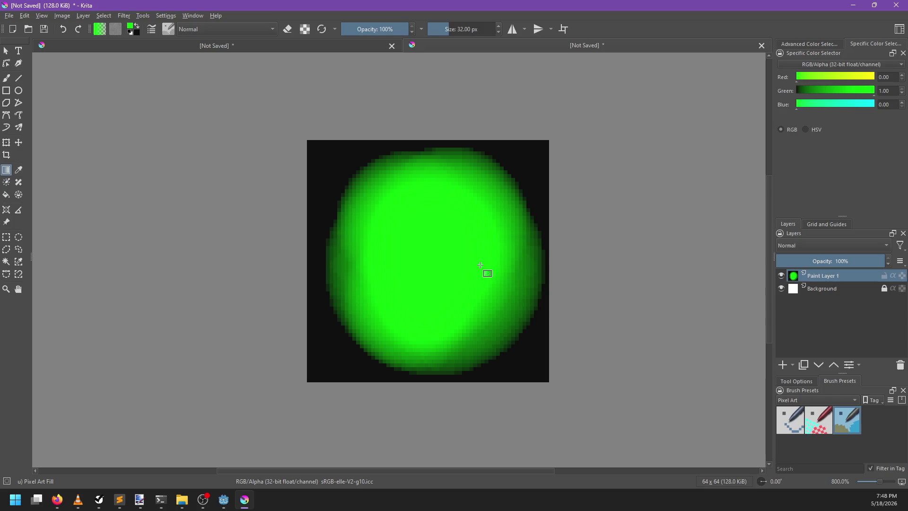
{"action": "left_click", "coordinate": [783, 365]}
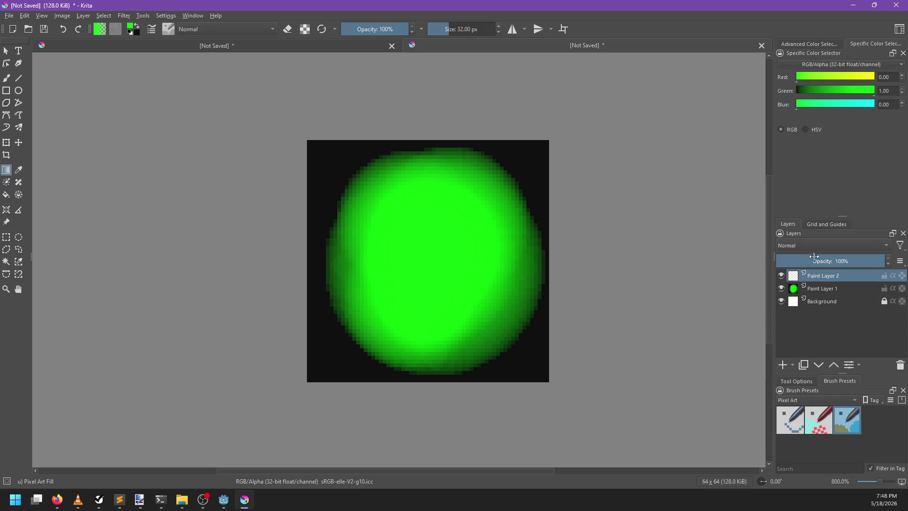
- Rename Paint Layer 1 to end_point
{"action": "double_click", "coordinate": [826, 289]}
{"action": "type", "text": "en"}
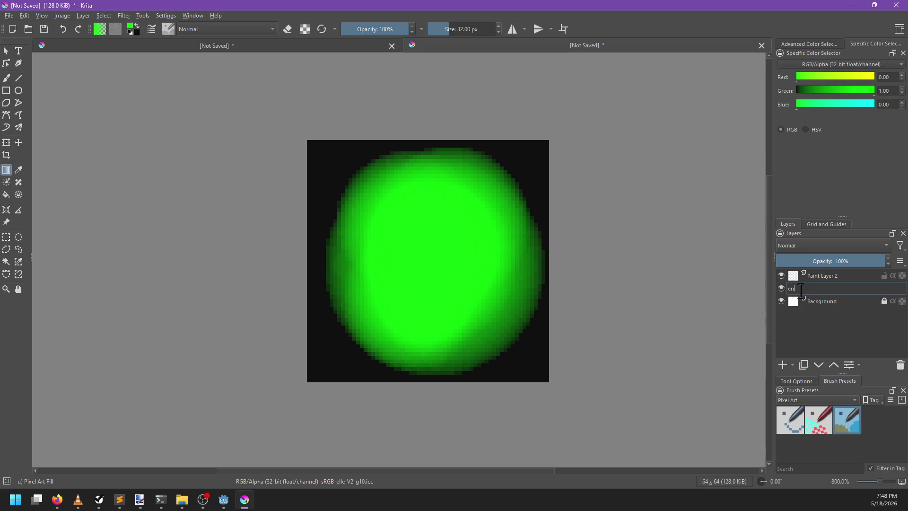
{"action": "type", "text": "d_point"}
{"action": "key", "text": "Return"}
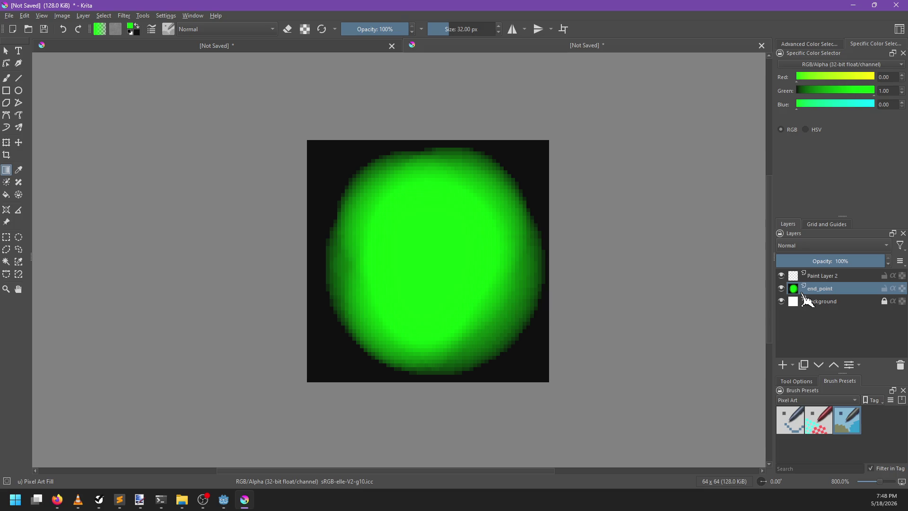
- Save the document as road_segments.kra in the sample_maps folder
{"action": "key", "text": "ctrl+s"}
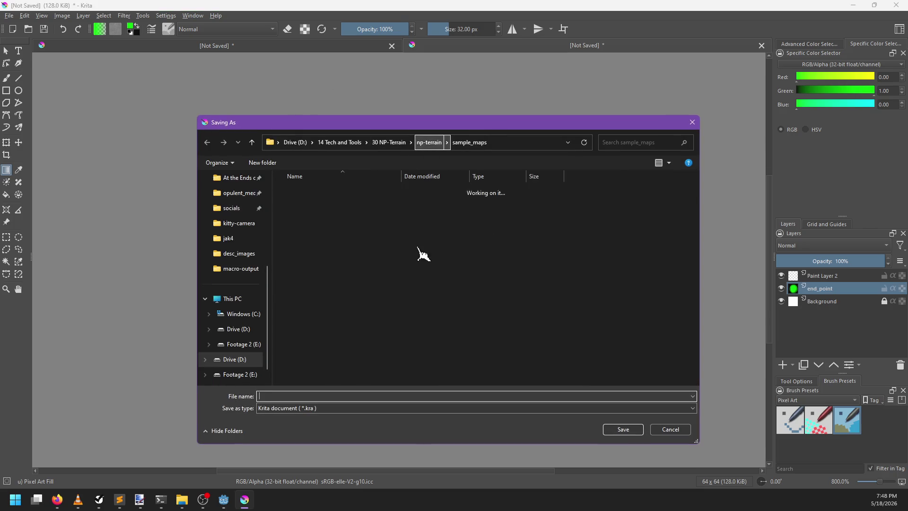
{"action": "double_click", "coordinate": [318, 285]}
{"action": "left_click", "coordinate": [318, 394]}
{"action": "type", "text": "road_segme"}
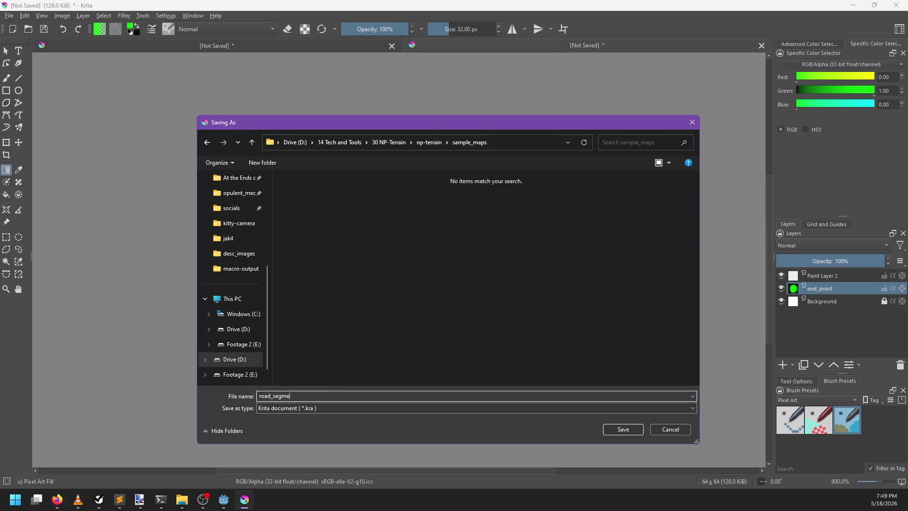
{"action": "type", "text": "nts"}
{"action": "key", "text": "Return"}
{"action": "left_click", "coordinate": [822, 277]}
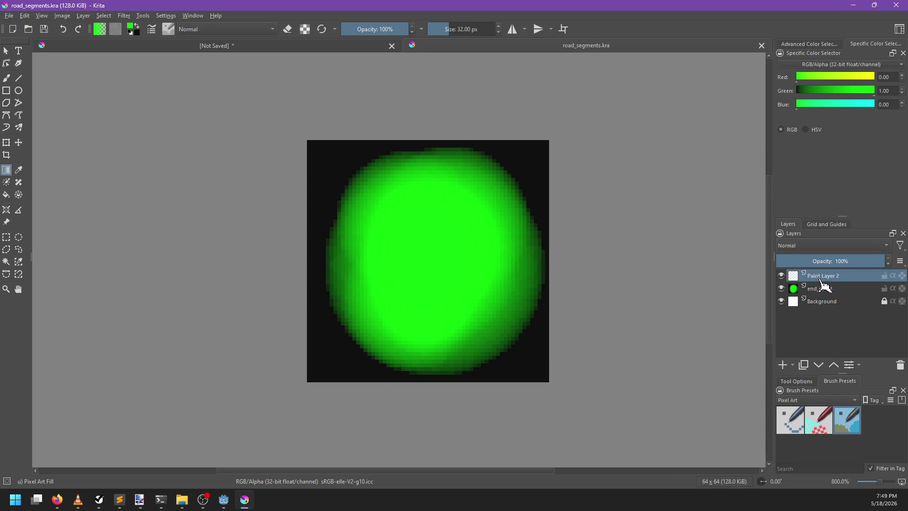
- Fill Paint Layer 2 black, keep the gradient shape Linear, then fill the canvas solid green
{"action": "key", "text": "x"}
{"action": "left_click", "coordinate": [462, 277]}
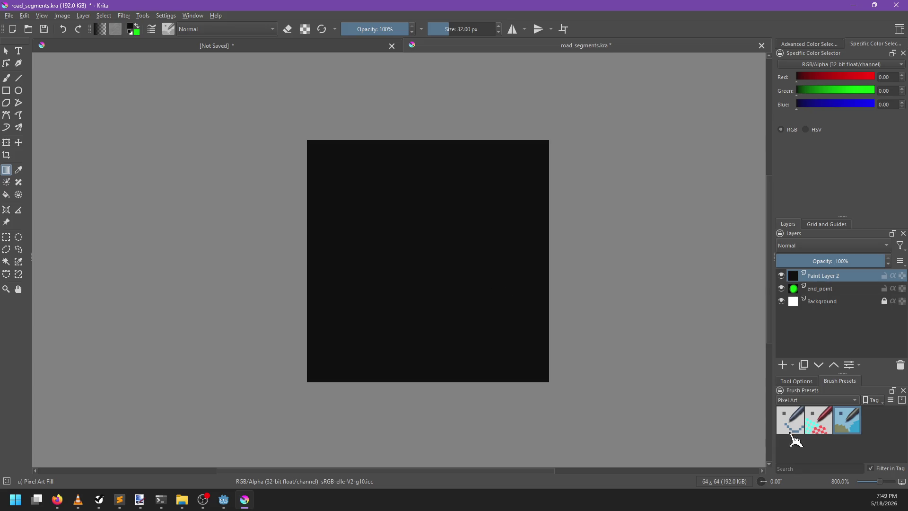
{"action": "left_click", "coordinate": [798, 383]}
{"action": "left_click", "coordinate": [871, 406]}
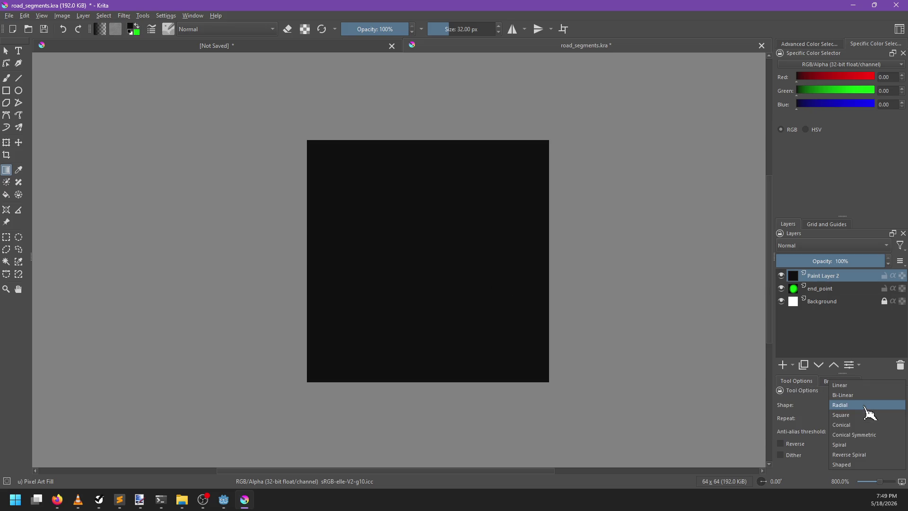
{"action": "left_click", "coordinate": [841, 385]}
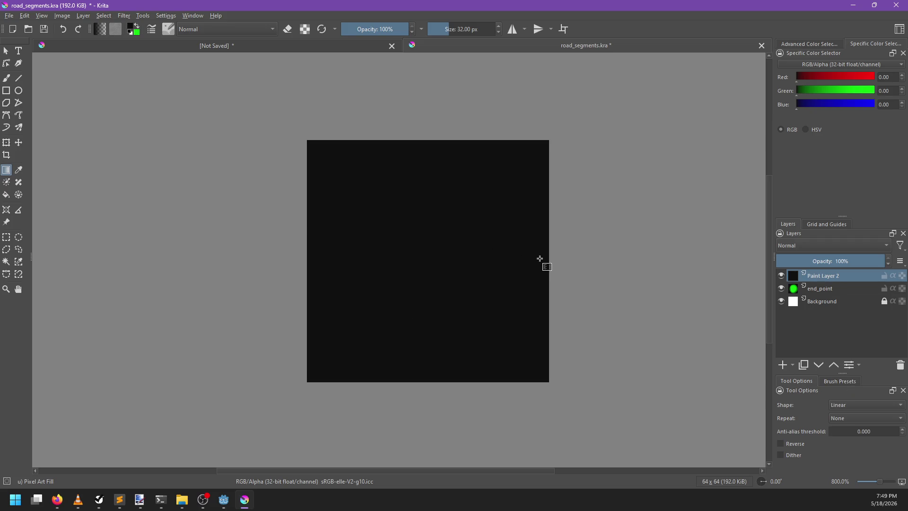
{"action": "key", "text": "x"}
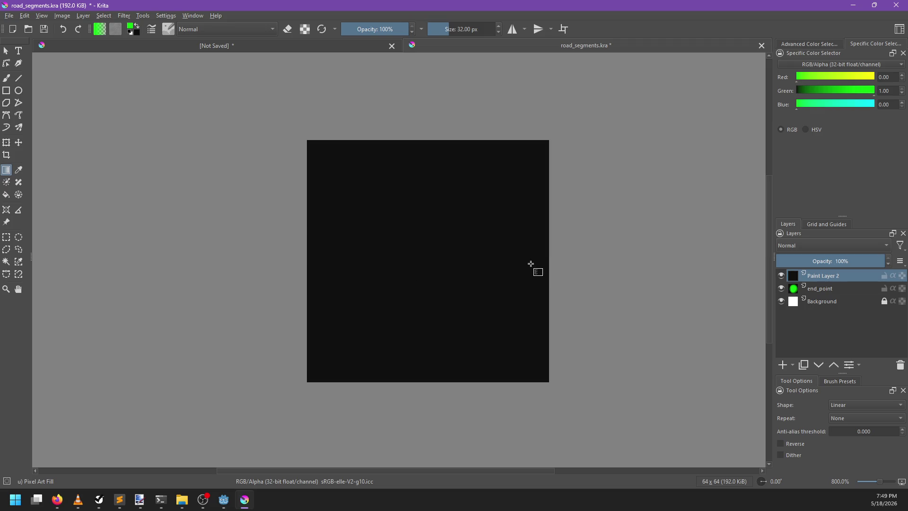
{"action": "left_click_drag", "start_coordinate": [447, 264], "coordinate": [533, 263]}
{"action": "key", "text": "shift+BackSpace"}
- Try black-to-green fades along the right, top and left edges, undoing misfires
{"action": "key", "text": "x"}
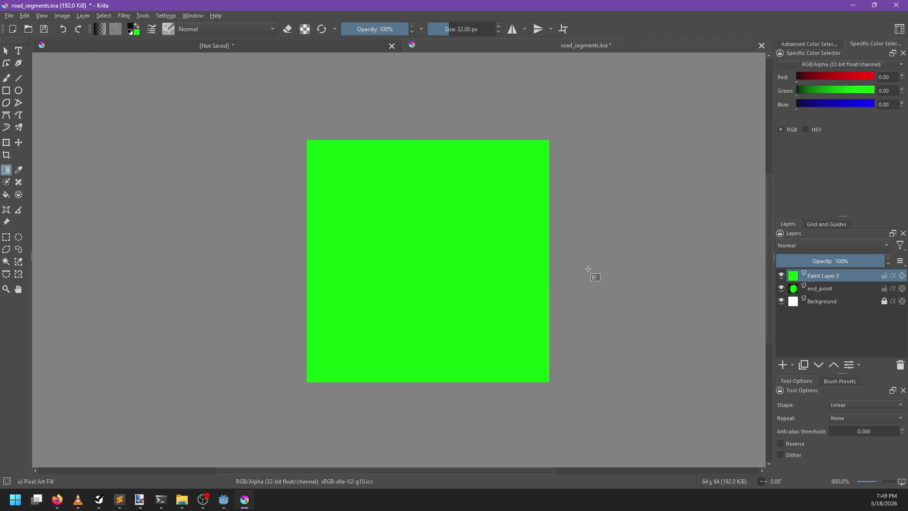
{"action": "mouse_move", "coordinate": [532, 279]}
{"action": "left_mouse_down"}
{"action": "mouse_move", "coordinate": [523, 280]}
{"action": "mouse_move", "coordinate": [544, 280]}
{"action": "left_mouse_up"}
{"action": "key", "text": "ctrl+z"}
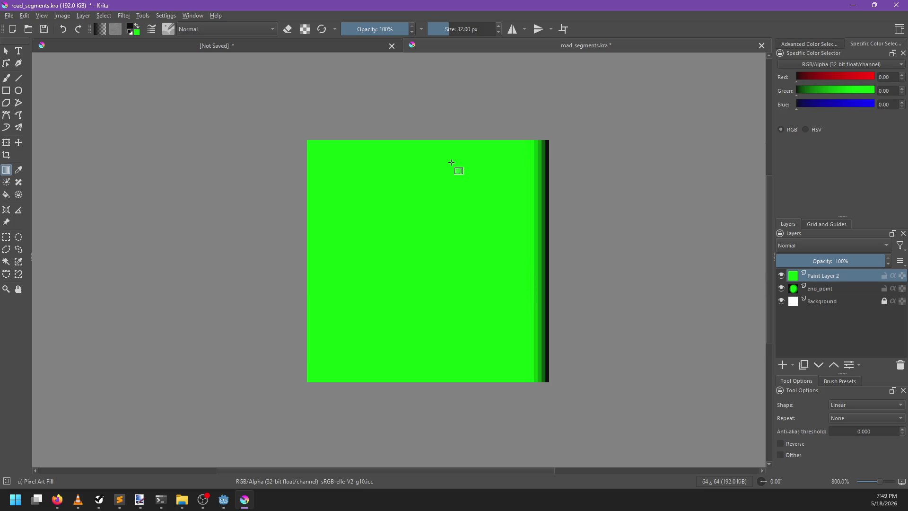
{"action": "left_click_drag", "start_coordinate": [425, 142], "coordinate": [425, 178]}
{"action": "key", "text": "ctrl+z"}
{"action": "left_click_drag", "start_coordinate": [425, 146], "coordinate": [424, 173]}
{"action": "mouse_move", "coordinate": [309, 264]}
{"action": "left_mouse_down"}
{"action": "mouse_move", "coordinate": [349, 270]}
{"action": "mouse_move", "coordinate": [362, 284]}
{"action": "left_mouse_up"}
{"action": "key", "text": "ctrl+z"}
- Fade the bottom, right, top and left edges from black to green
{"action": "left_click_drag", "start_coordinate": [437, 381], "coordinate": [436, 342]}
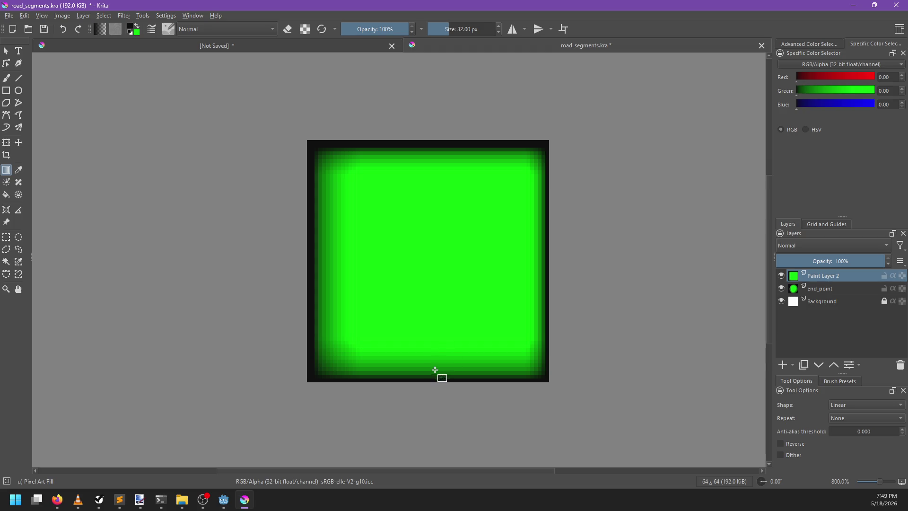
{"action": "left_click_drag", "start_coordinate": [438, 378], "coordinate": [439, 366]}
{"action": "left_click_drag", "start_coordinate": [546, 295], "coordinate": [513, 296]}
{"action": "left_click_drag", "start_coordinate": [428, 147], "coordinate": [428, 194]}
{"action": "left_click_drag", "start_coordinate": [319, 272], "coordinate": [356, 279]}
- Discard a freehand brush attempt and widen the dark fade on the right edge
{"action": "key", "text": "b"}
{"action": "mouse_move", "coordinate": [308, 106]}
{"action": "left_mouse_down"}
{"action": "mouse_move", "coordinate": [275, 152]}
{"action": "mouse_move", "coordinate": [235, 283]}
{"action": "left_mouse_up"}
{"action": "key", "text": "ctrl+z"}
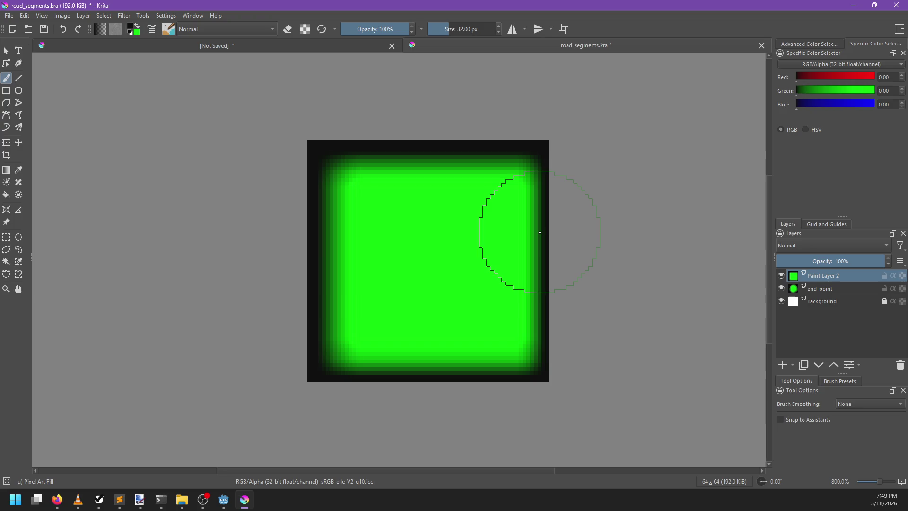
{"action": "key", "text": "g"}
{"action": "mouse_move", "coordinate": [513, 244]}
{"action": "left_mouse_down"}
{"action": "mouse_move", "coordinate": [544, 252]}
{"action": "mouse_move", "coordinate": [512, 251]}
{"action": "left_mouse_up"}
{"action": "scroll", "coordinate": [594, 283], "scroll_direction": "down", "scroll_amount": 2}
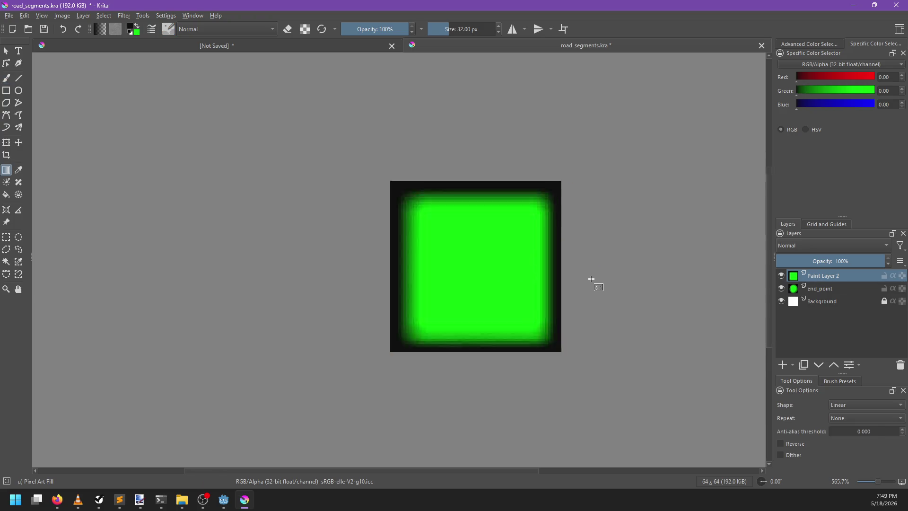
{"action": "scroll", "coordinate": [592, 285], "scroll_direction": "up", "scroll_amount": 1}
{"action": "double_click", "coordinate": [818, 278]}
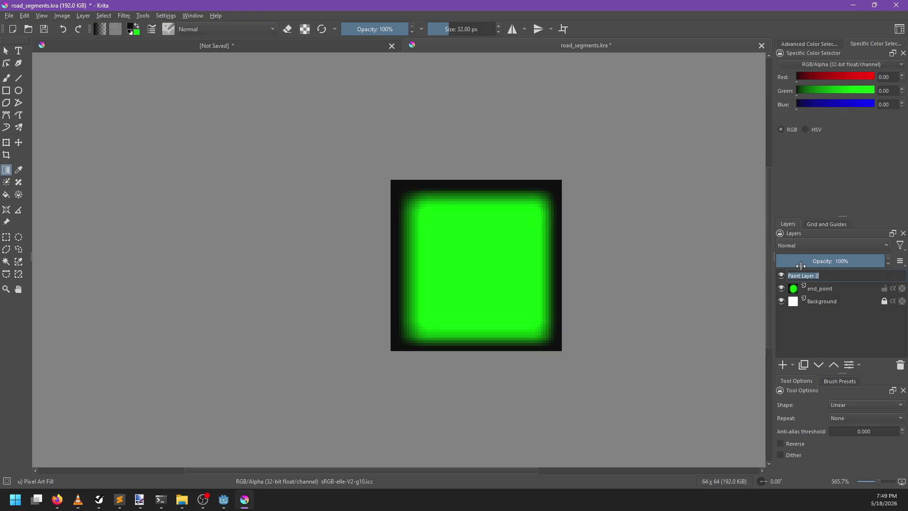
- Rename the layer to segment, hide it, and export the circle as road_end.exr
{"action": "type", "text": "mi"}
{"action": "type", "text": "segment"}
{"action": "key", "text": "Return"}
{"action": "left_click", "coordinate": [782, 275]}
{"action": "key", "text": "ctrl+shift+e"}
{"action": "type", "text": "road_end.exr"}
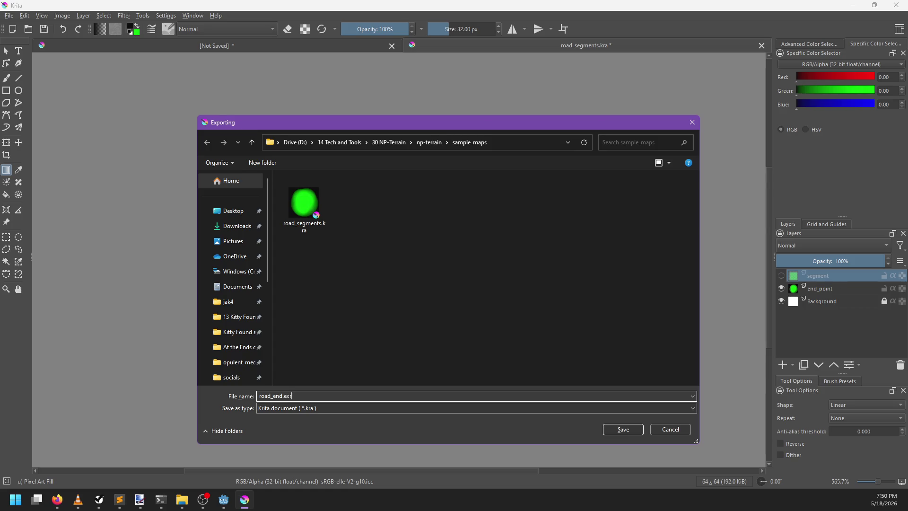
{"action": "key", "text": "Return"}
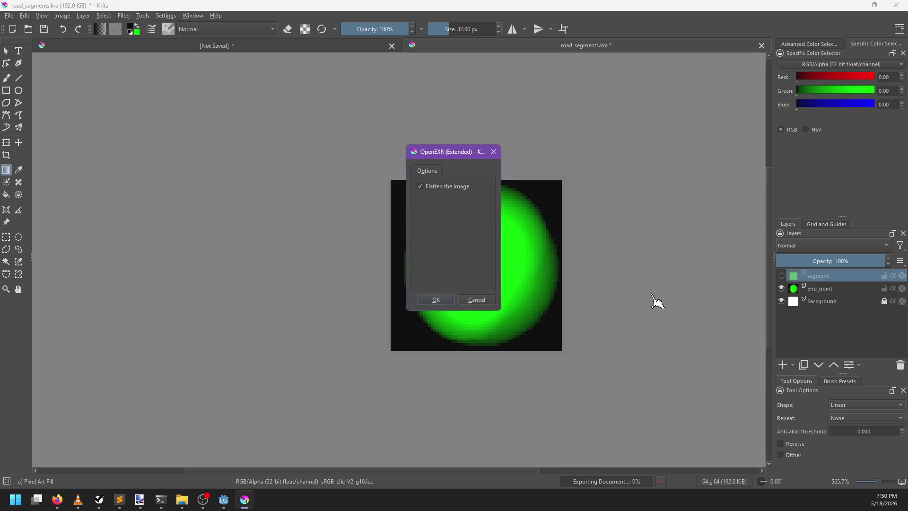
{"action": "key", "text": "Return"}
- Show the segment layer again and export the square as road_segment.exr
{"action": "scroll", "coordinate": [527, 288], "scroll_direction": "up", "scroll_amount": 2}
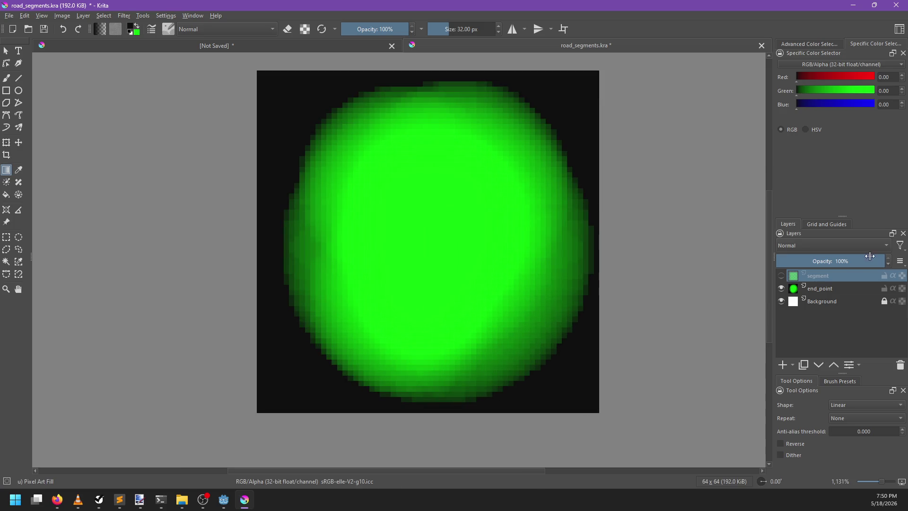
{"action": "left_click", "coordinate": [781, 276]}
{"action": "key", "text": "ctrl+shift+e"}
{"action": "type", "text": "road_"}
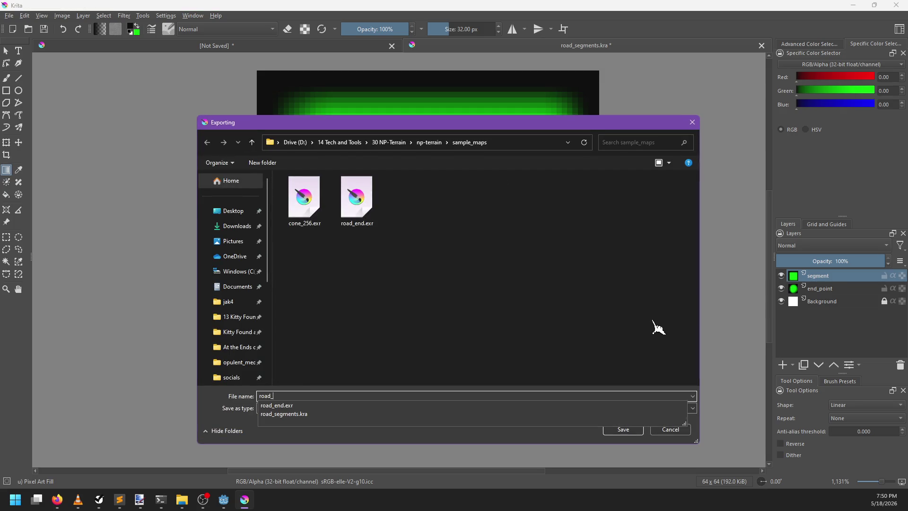
{"action": "type", "text": "se"}
{"action": "type", "text": "."}
{"action": "type", "text": "r"}
{"action": "key", "text": "Return"}
{"action": "key", "text": "Return"}
- Toggle the segment layer's visibility to compare the green square against the circle
{"action": "scroll", "coordinate": [601, 257], "scroll_direction": "down", "scroll_amount": 2}
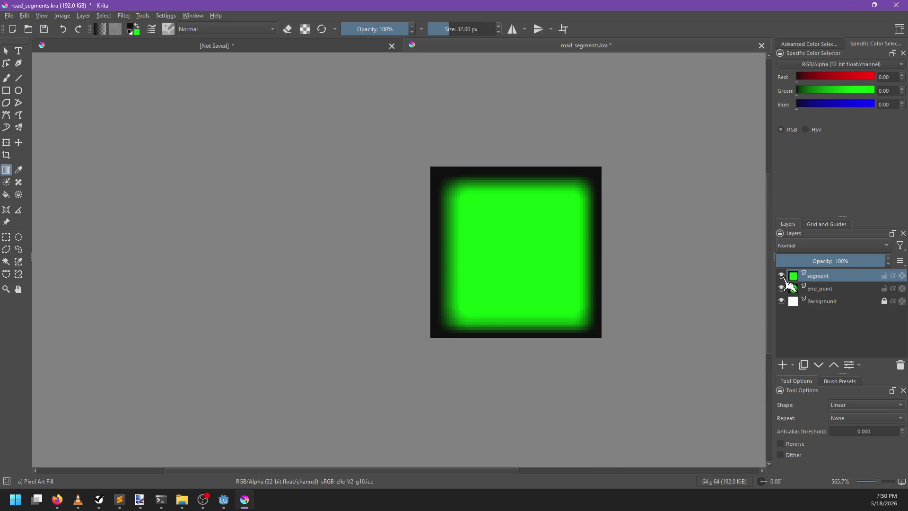
{"action": "left_click", "coordinate": [783, 276]}
{"action": "left_click", "coordinate": [783, 277]}
{"action": "left_click", "coordinate": [783, 277]}
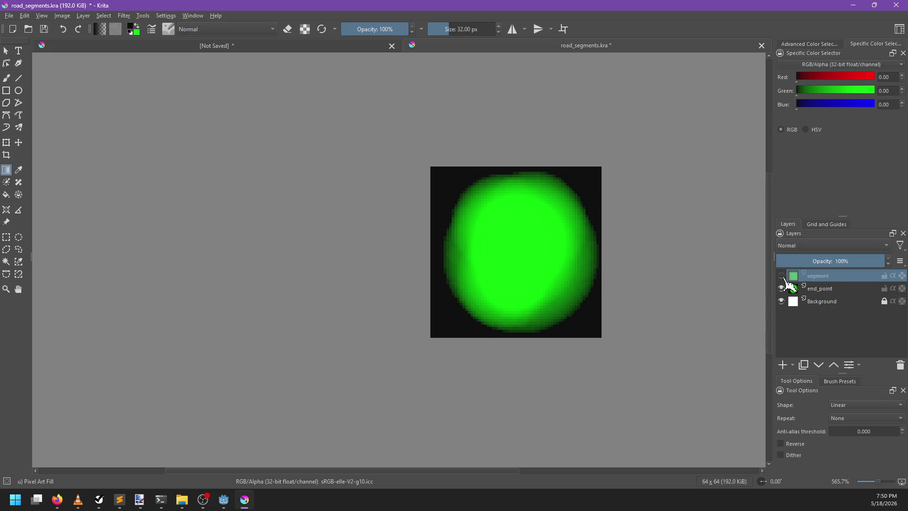
{"action": "left_click", "coordinate": [783, 276]}
{"action": "left_click", "coordinate": [783, 276]}
{"action": "left_click", "coordinate": [783, 276]}
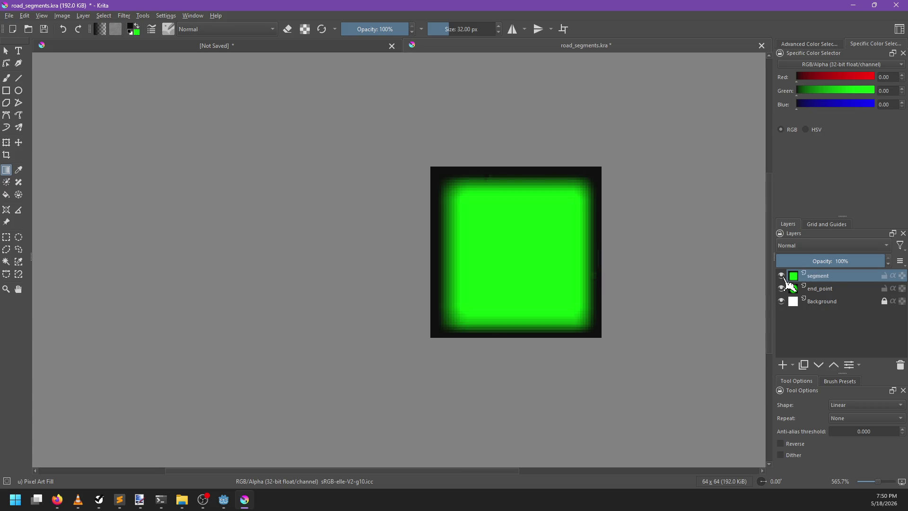
{"action": "left_click", "coordinate": [783, 276]}
{"action": "left_click", "coordinate": [783, 276]}
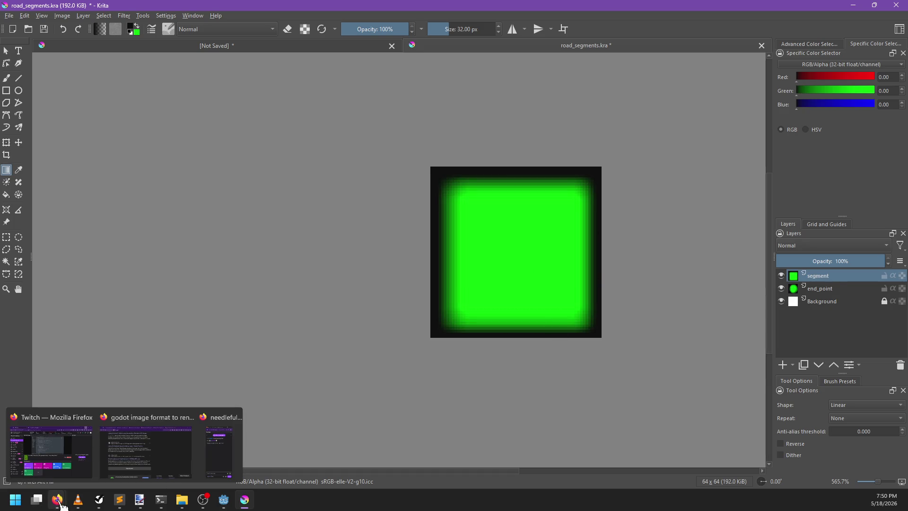
{"action": "left_click", "coordinate": [224, 499]}
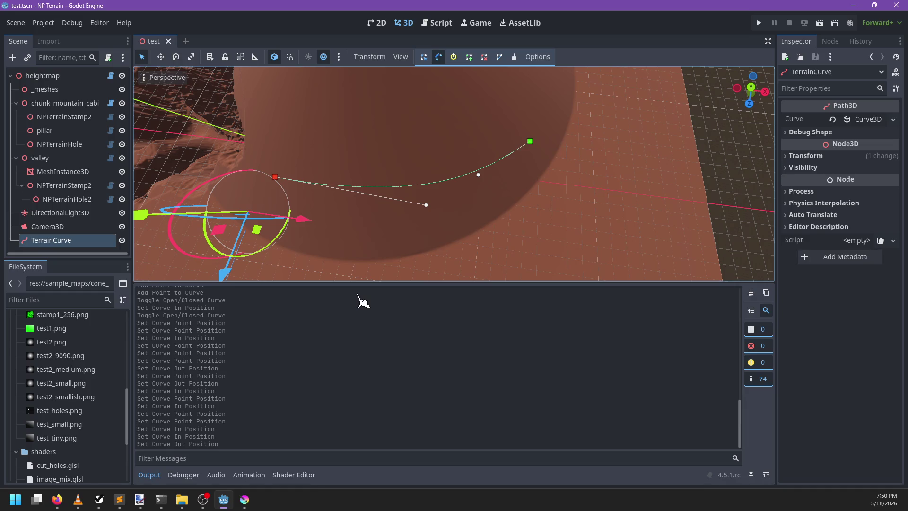
- Open heightmap.gd, search for 'remove' to reach remove_element, and save the scene
{"action": "left_click", "coordinate": [110, 75]}
{"action": "key", "text": "ctrl+f"}
{"action": "type", "text": "remove"}
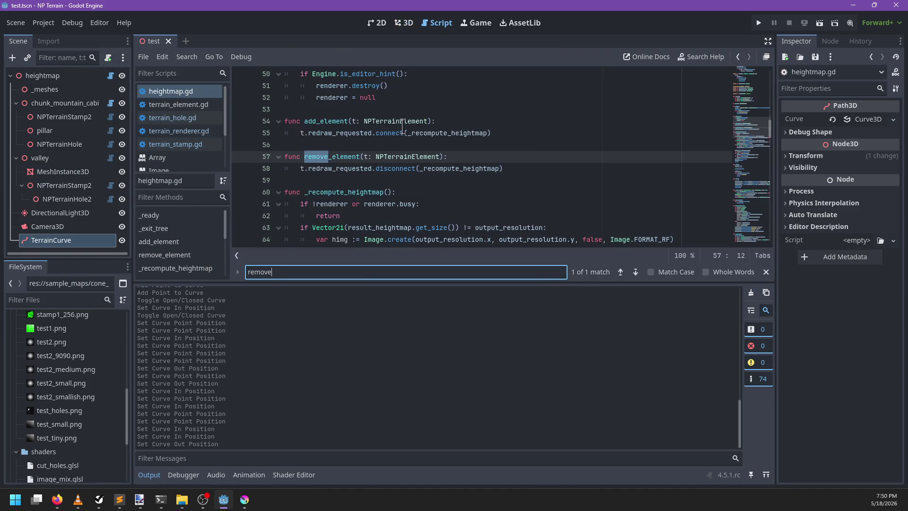
{"action": "key", "text": "Escape"}
{"action": "key", "text": "ctrl+s"}
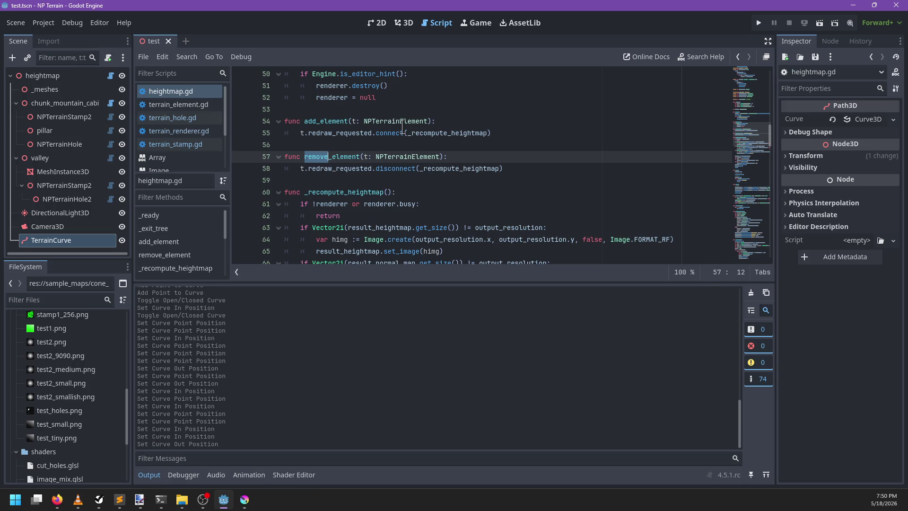
- Collapse the Output panel, return to the 3D cone terrain, select DirectionalLight3D and save
{"action": "mouse_move", "coordinate": [403, 127]}
{"action": "left_click", "coordinate": [149, 475]}
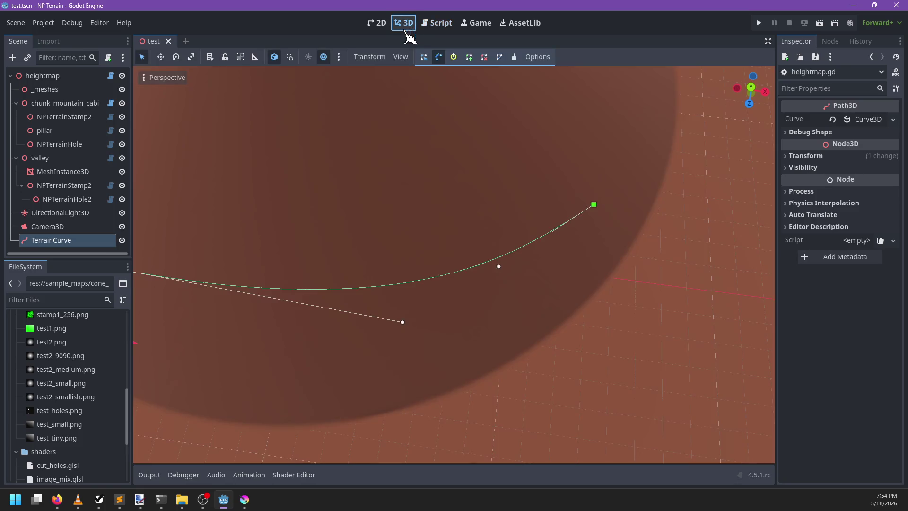
{"action": "left_click", "coordinate": [405, 23]}
{"action": "mouse_move", "coordinate": [403, 250]}
{"action": "left_mouse_down"}
{"action": "mouse_move", "coordinate": [491, 203]}
{"action": "mouse_move", "coordinate": [426, 264]}
{"action": "mouse_move", "coordinate": [95, 191]}
{"action": "left_mouse_up"}
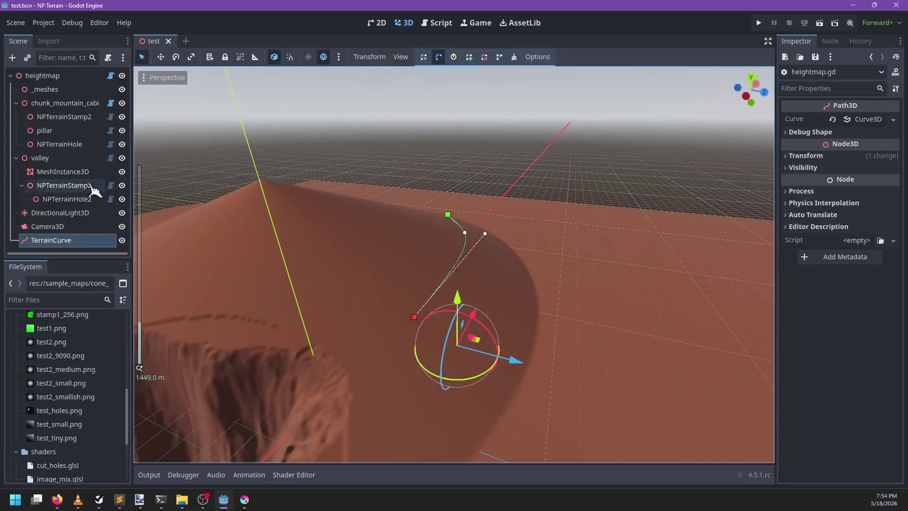
{"action": "left_click", "coordinate": [66, 213]}
{"action": "key", "text": "ctrl+s"}
{"action": "mouse_move", "coordinate": [428, 248]}
{"action": "left_mouse_down"}
{"action": "mouse_move", "coordinate": [379, 249]}
{"action": "mouse_move", "coordinate": [458, 247]}
{"action": "left_mouse_up"}
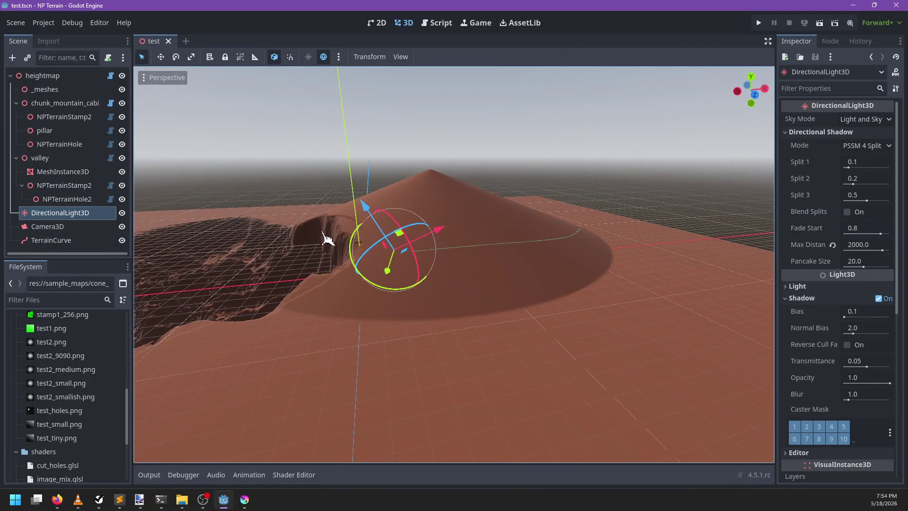
{"action": "key", "text": "alt+Tab"}
{"action": "mouse_move", "coordinate": [502, 287]}
{"action": "left_mouse_down"}
{"action": "mouse_move", "coordinate": [367, 302]}
{"action": "mouse_move", "coordinate": [318, 320]}
{"action": "mouse_move", "coordinate": [325, 266]}
{"action": "mouse_move", "coordinate": [437, 271]}
{"action": "mouse_move", "coordinate": [401, 239]}
{"action": "mouse_move", "coordinate": [476, 270]}
{"action": "mouse_move", "coordinate": [490, 265]}
{"action": "mouse_move", "coordinate": [385, 274]}
{"action": "mouse_move", "coordinate": [351, 298]}
{"action": "mouse_move", "coordinate": [464, 282]}
{"action": "mouse_move", "coordinate": [385, 260]}
{"action": "mouse_move", "coordinate": [582, 189]}
{"action": "mouse_move", "coordinate": [427, 237]}
{"action": "mouse_move", "coordinate": [435, 210]}
{"action": "mouse_move", "coordinate": [494, 255]}
{"action": "mouse_move", "coordinate": [487, 222]}
{"action": "left_mouse_up"}
- Select TerrainCurve to view its path, then drag road_segment.exr from FileSystem into the scene
{"action": "left_click", "coordinate": [85, 242]}
{"action": "mouse_move", "coordinate": [449, 287]}
{"action": "left_mouse_down"}
{"action": "mouse_move", "coordinate": [408, 259]}
{"action": "mouse_move", "coordinate": [373, 255]}
{"action": "mouse_move", "coordinate": [571, 233]}
{"action": "mouse_move", "coordinate": [517, 203]}
{"action": "left_mouse_up"}
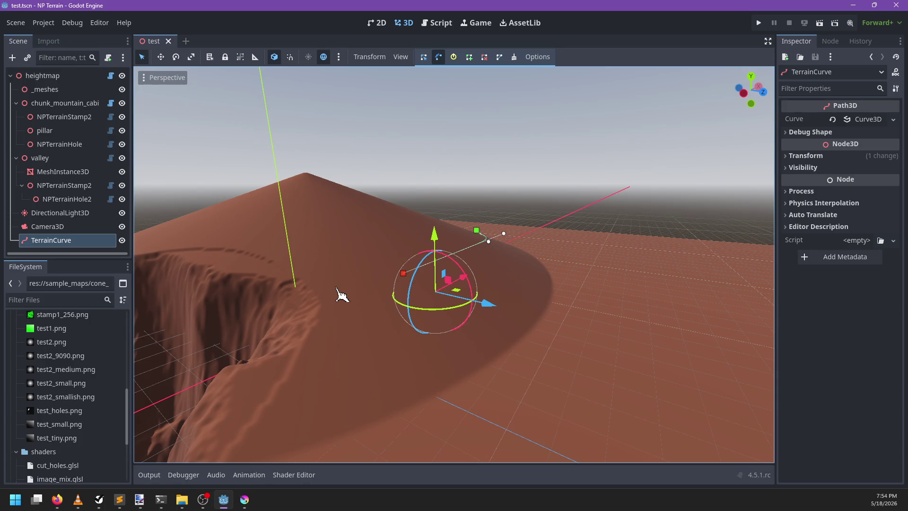
{"action": "scroll", "coordinate": [71, 379], "scroll_direction": "up", "scroll_amount": 4}
{"action": "scroll", "coordinate": [75, 402], "scroll_direction": "down", "scroll_amount": 6}
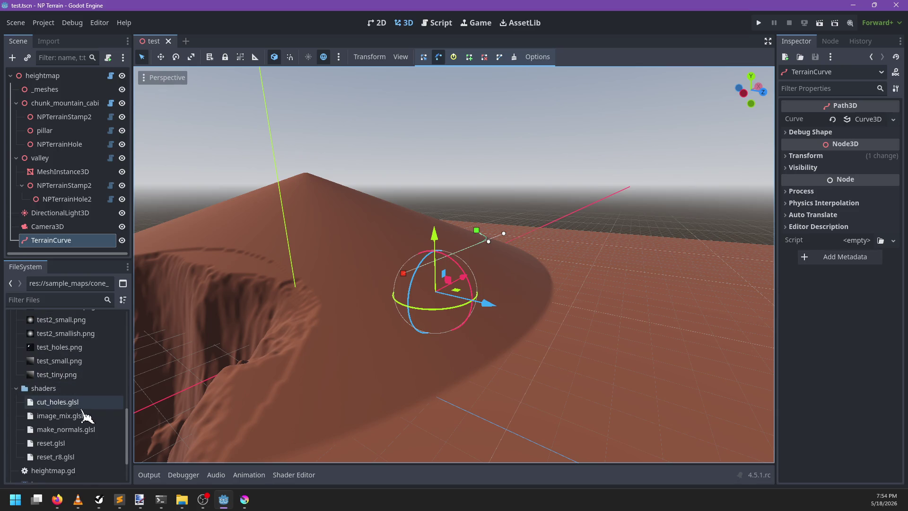
{"action": "scroll", "coordinate": [95, 360], "scroll_direction": "up", "scroll_amount": 5}
{"action": "left_click", "coordinate": [78, 343]}
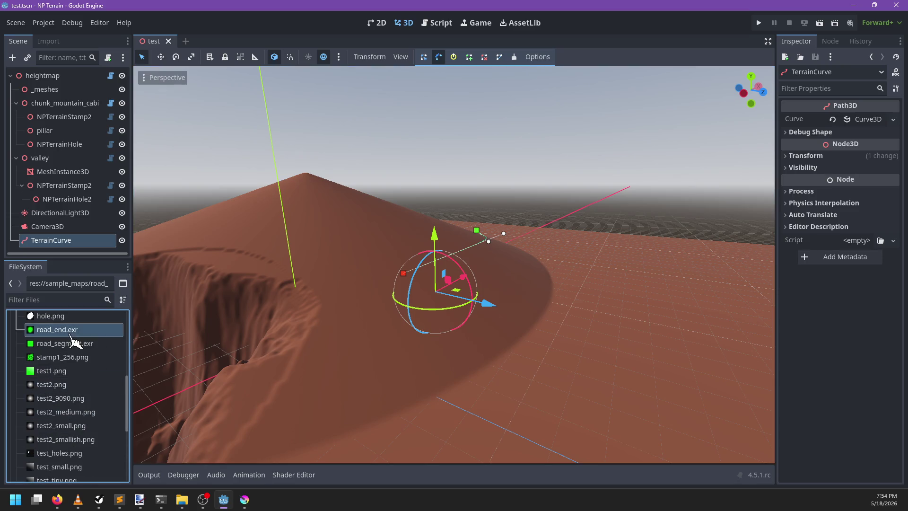
{"action": "mouse_move", "coordinate": [231, 333]}
{"action": "left_mouse_down"}
{"action": "mouse_move", "coordinate": [492, 213]}
{"action": "mouse_move", "coordinate": [467, 277]}
{"action": "left_mouse_up"}
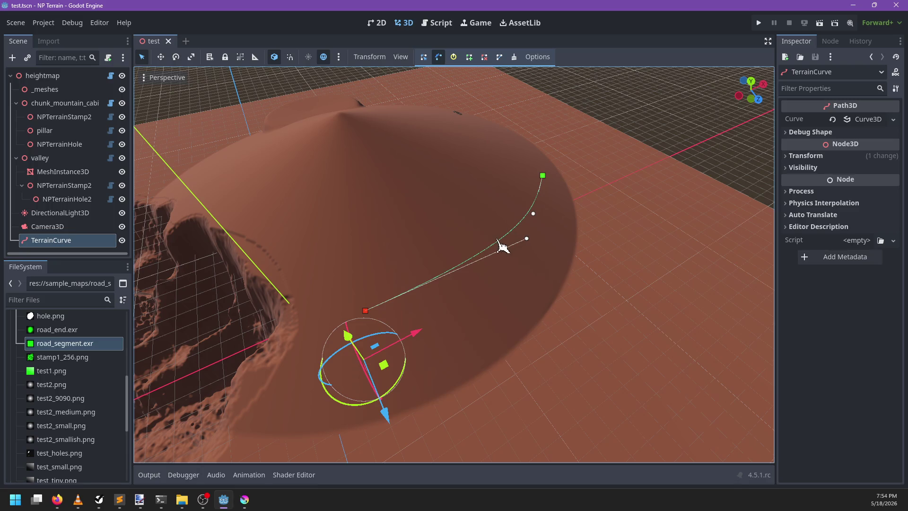
{"action": "mouse_move", "coordinate": [467, 316]}
{"action": "left_mouse_down"}
{"action": "mouse_move", "coordinate": [474, 295]}
{"action": "mouse_move", "coordinate": [431, 303]}
{"action": "mouse_move", "coordinate": [478, 264]}
{"action": "mouse_move", "coordinate": [552, 248]}
{"action": "mouse_move", "coordinate": [534, 243]}
{"action": "left_mouse_up"}
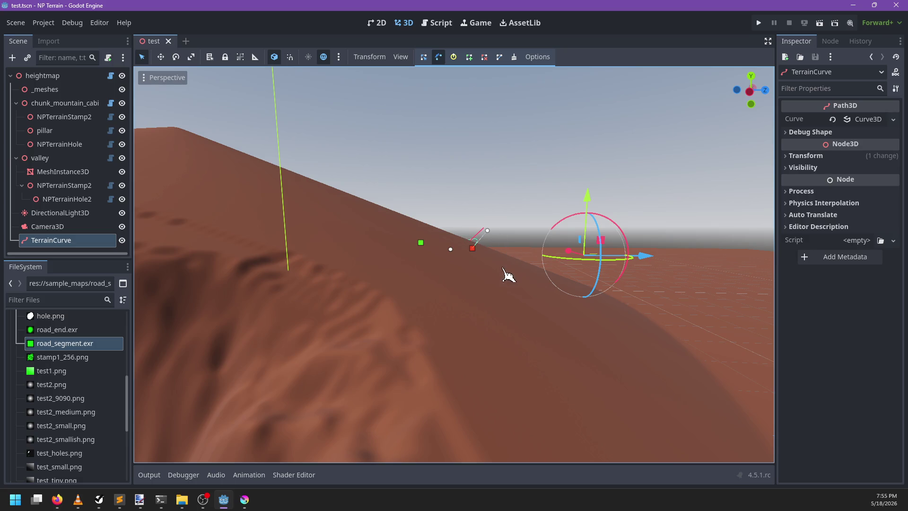